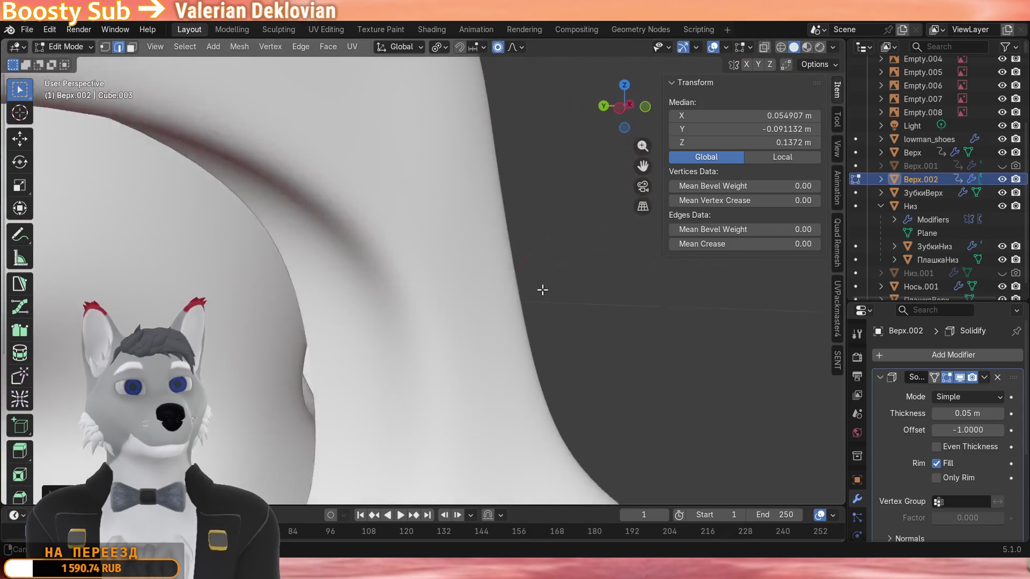
Nudge the eye rim slightly along Y with proportional falloff.
scroll(445, 323, "up", 5)
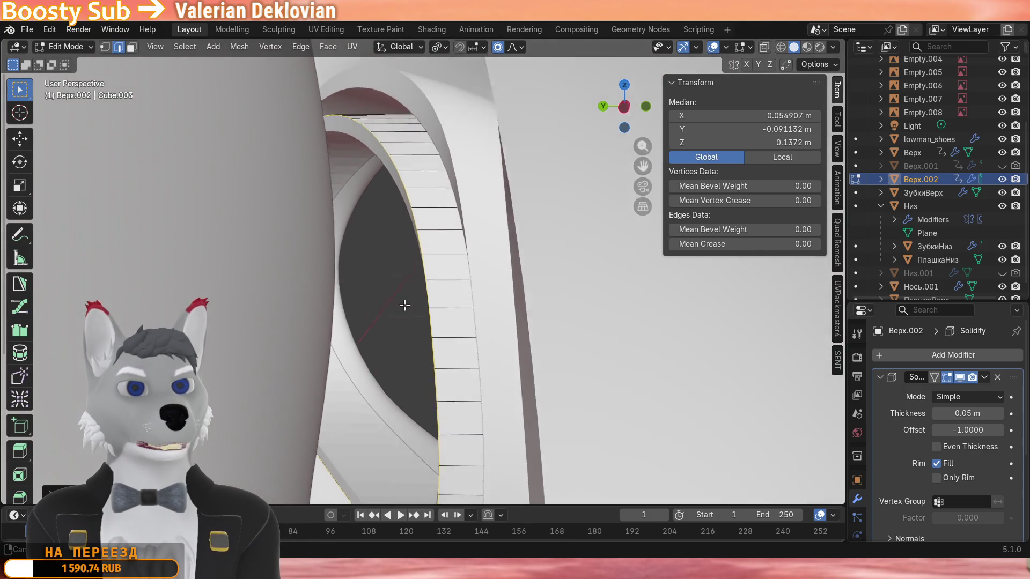
middle_click_drag(405, 302, 295, 295)
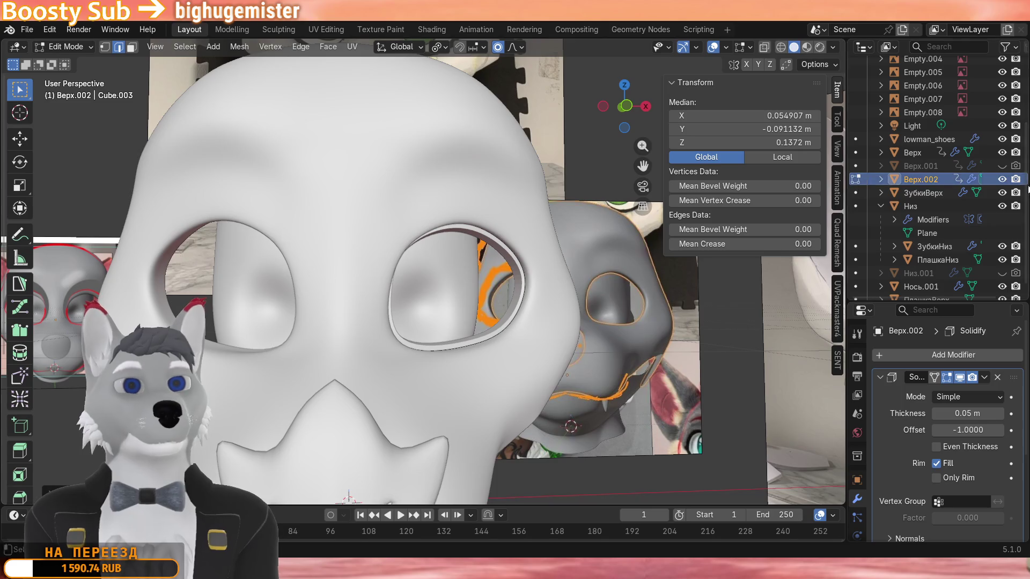
scroll(984, 185, "down", 1)
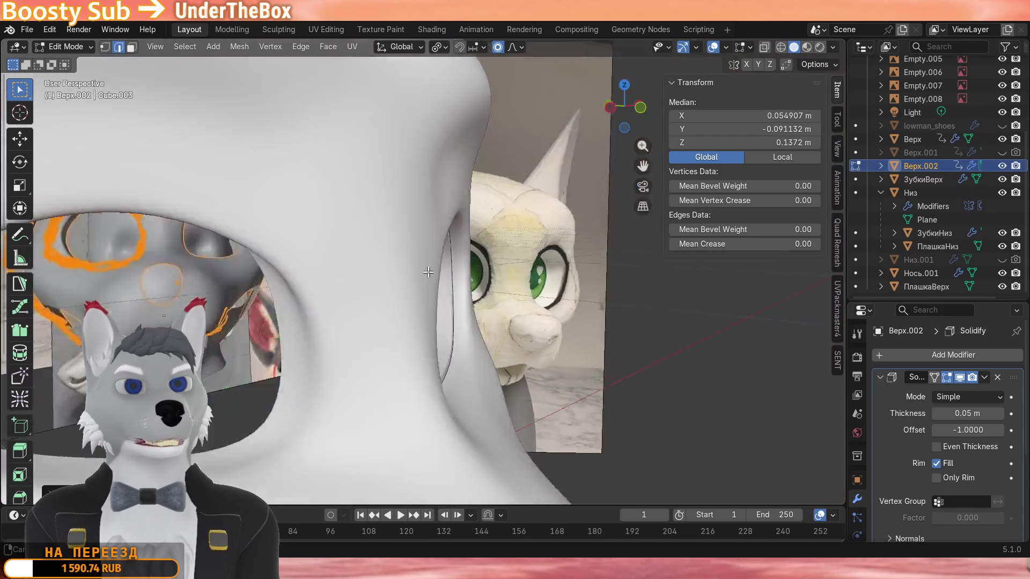
middle_click_drag(427, 272, 532, 274)
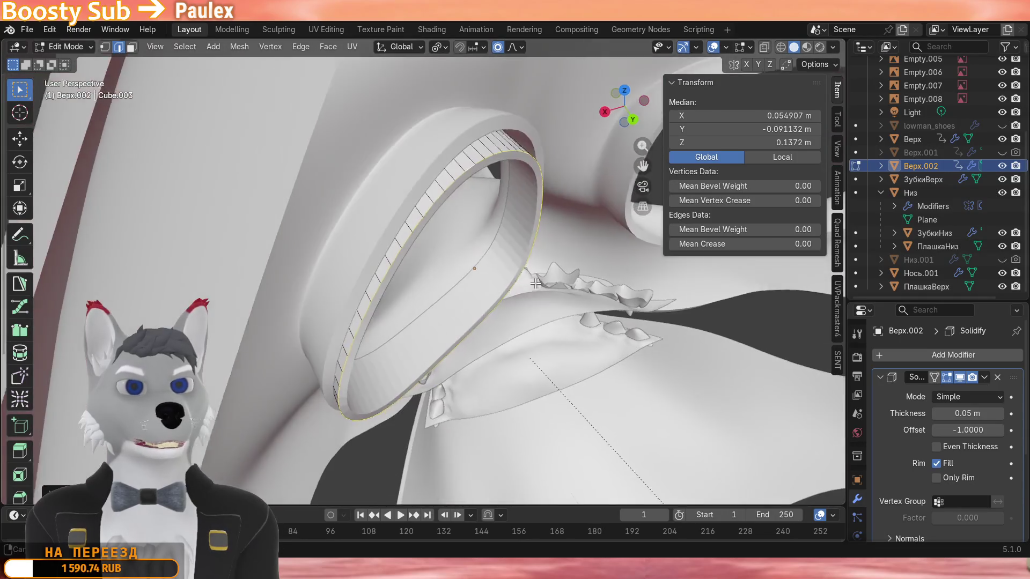
key("g")
key("y")
left_click(546, 297)
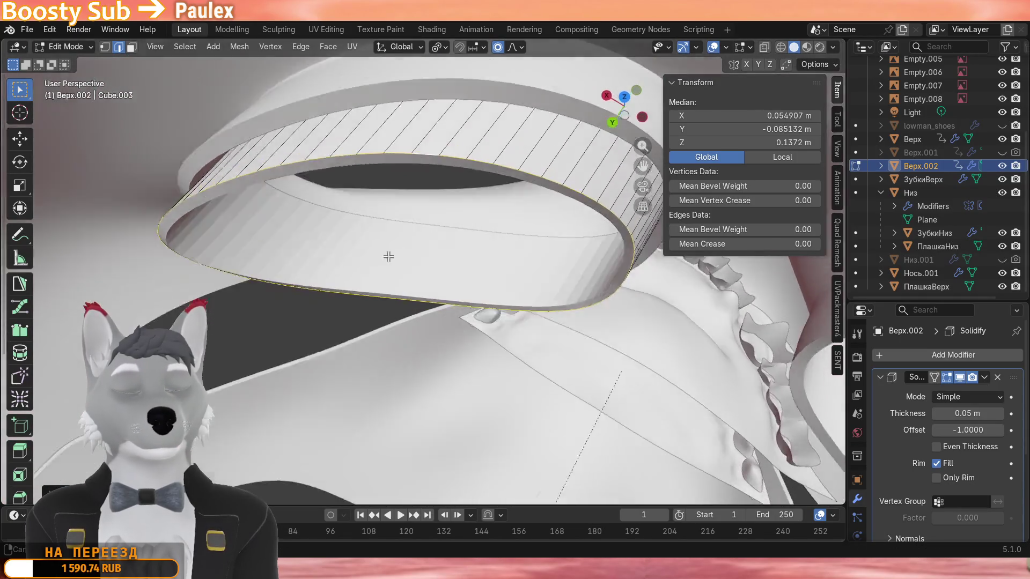
Isolate the rim band of Верх.002 in local view.
scroll(389, 257, "up", 3)
mouse_move(389, 257)
middle_mouse_down()
mouse_move(405, 269)
mouse_move(310, 292)
mouse_move(304, 279)
mouse_move(416, 267)
mouse_move(474, 287)
mouse_move(549, 280)
mouse_move(540, 191)
mouse_move(476, 287)
mouse_move(450, 194)
mouse_move(506, 99)
mouse_move(506, 109)
middle_mouse_up()
key("KP_Divide")
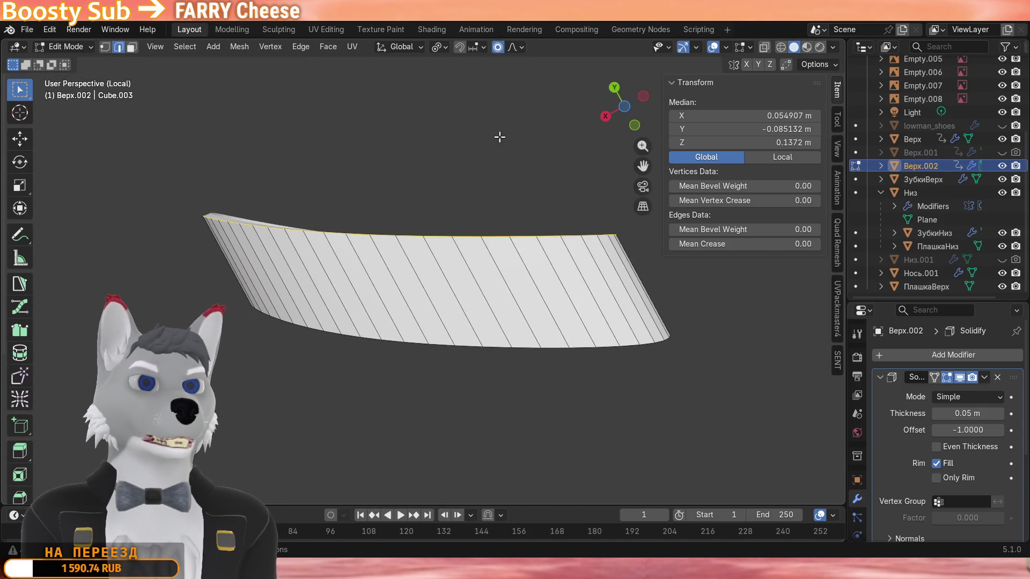
middle_click_drag(500, 135, 571, 174, "shift")
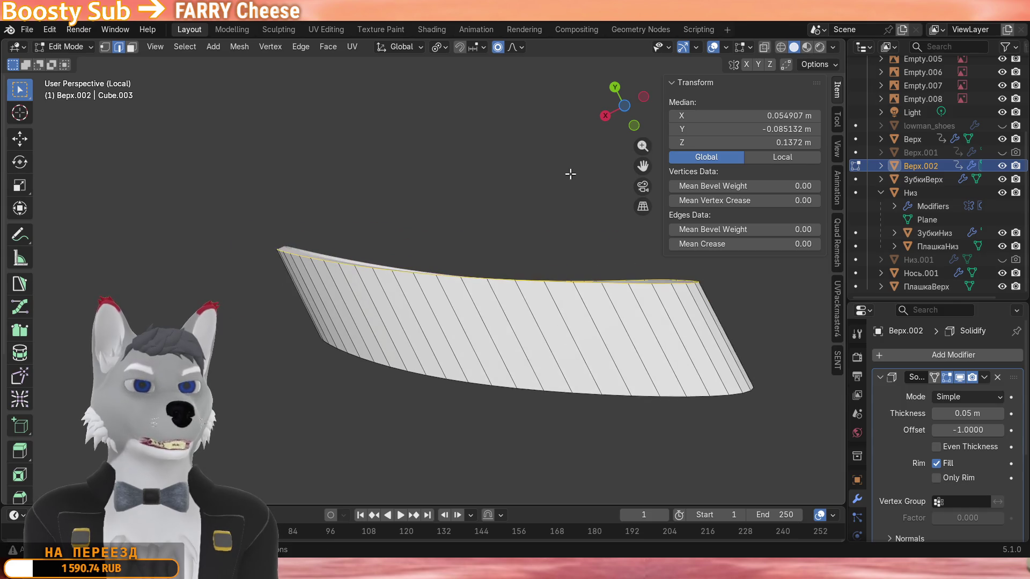
scroll(550, 177, "up", 4)
scroll(548, 180, "down", 4)
mouse_move(503, 177)
middle_mouse_down()
mouse_move(462, 193)
mouse_move(473, 329)
mouse_move(361, 344)
mouse_move(536, 300)
mouse_move(465, 220)
middle_mouse_up()
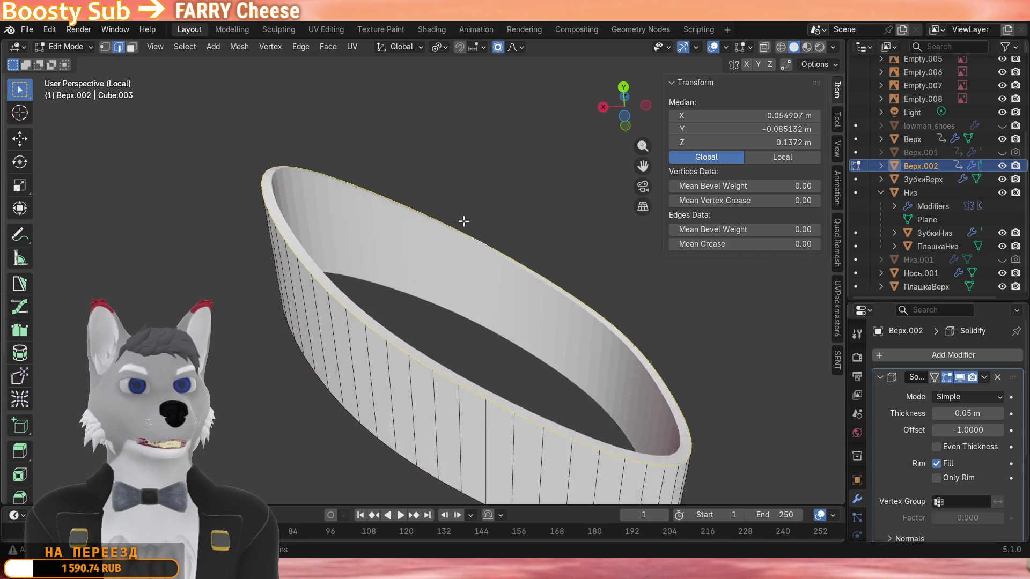
scroll(458, 229, "up", 2)
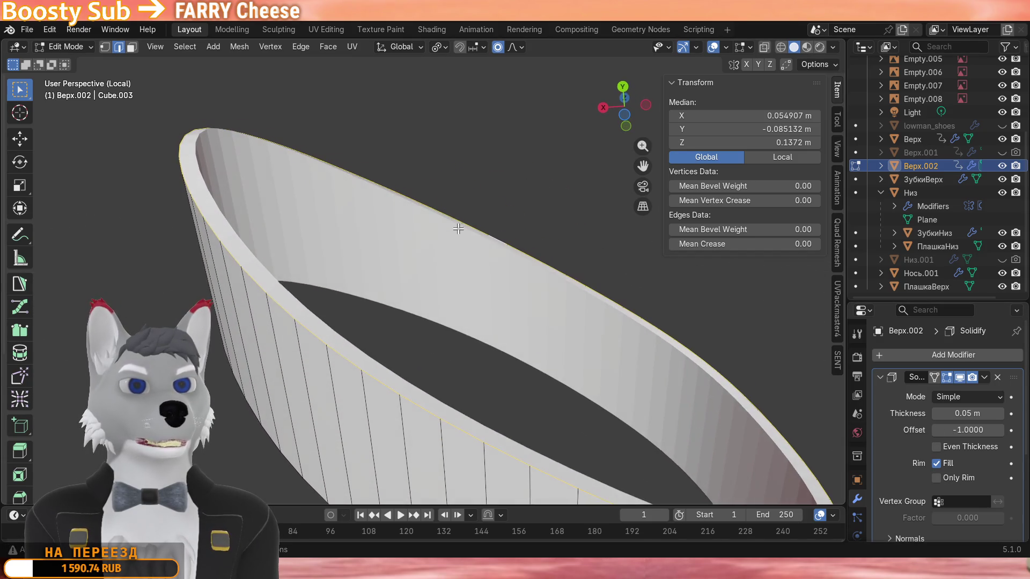
left_click(936, 447)
scroll(538, 274, "up", 3)
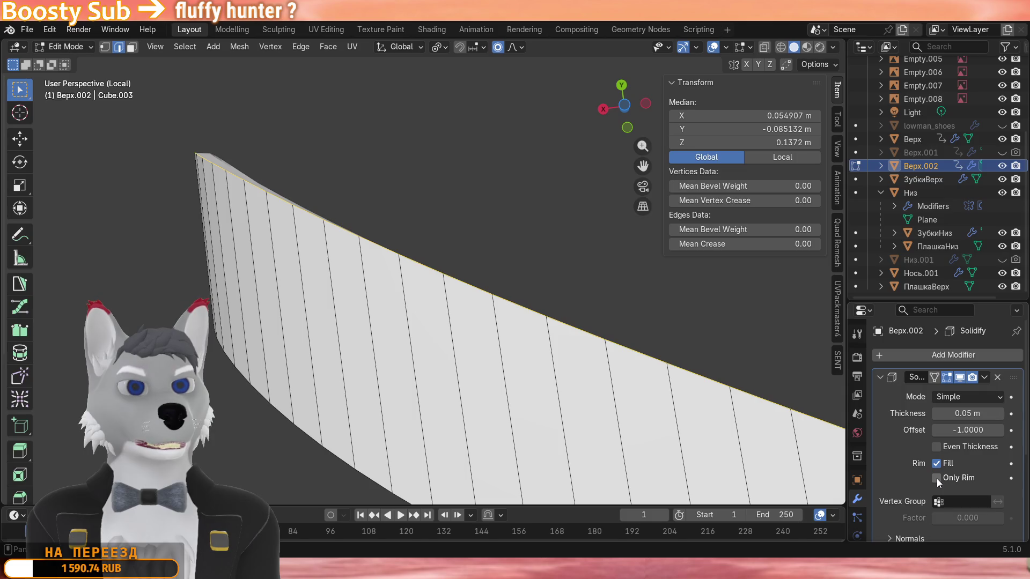
left_click(937, 478)
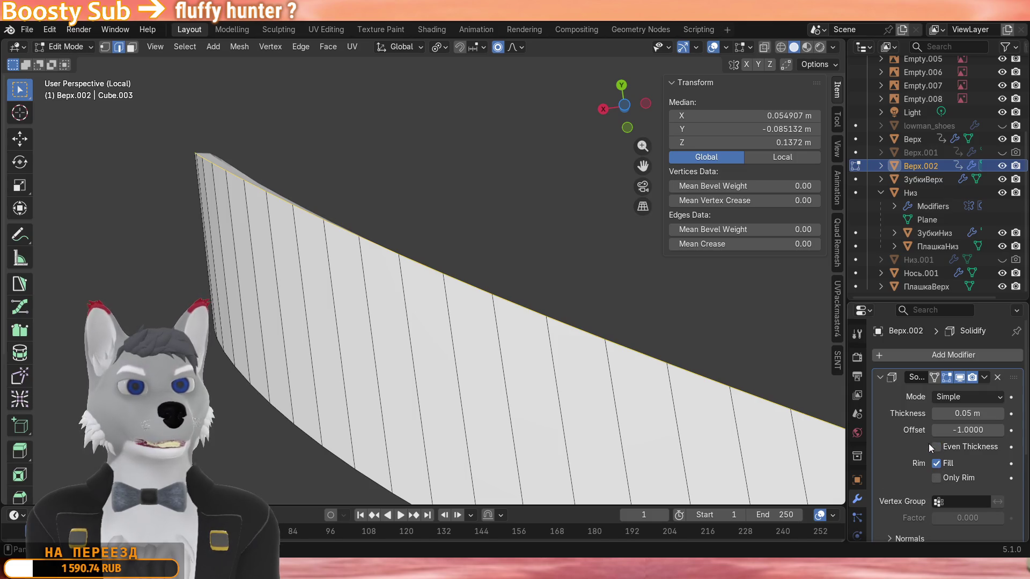
scroll(930, 443, "down", 5)
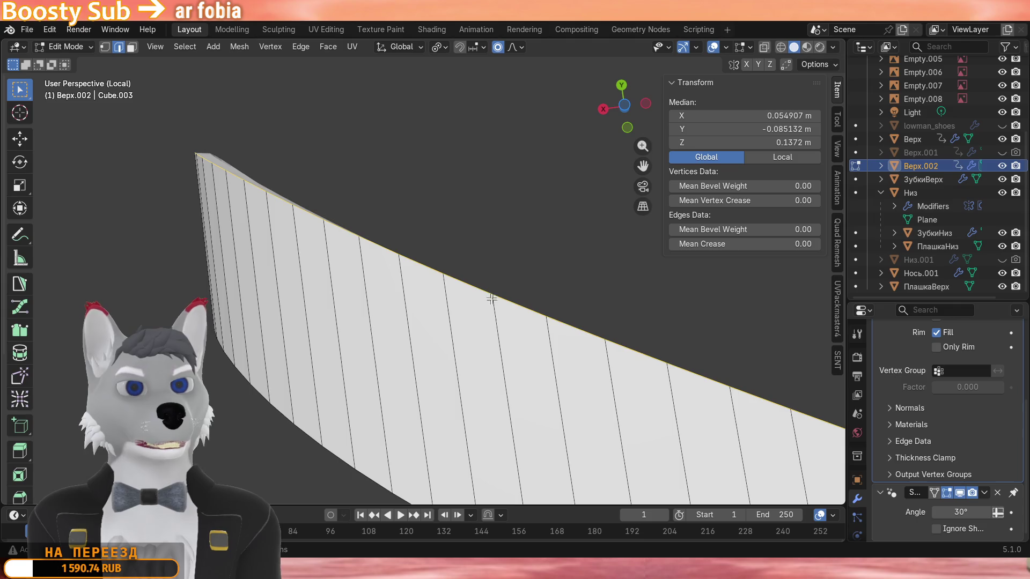
scroll(509, 304, "down", 5)
mouse_move(471, 287)
middle_mouse_down()
mouse_move(452, 327)
mouse_move(398, 364)
mouse_move(487, 348)
mouse_move(363, 423)
mouse_move(377, 391)
mouse_move(305, 376)
mouse_move(372, 364)
mouse_move(271, 366)
mouse_move(356, 362)
mouse_move(396, 374)
middle_mouse_up()
scroll(483, 350, "up", 5)
Squash the rim band by scaling it along Y.
key("Tab")
key("Tab")
key("s")
key("x")
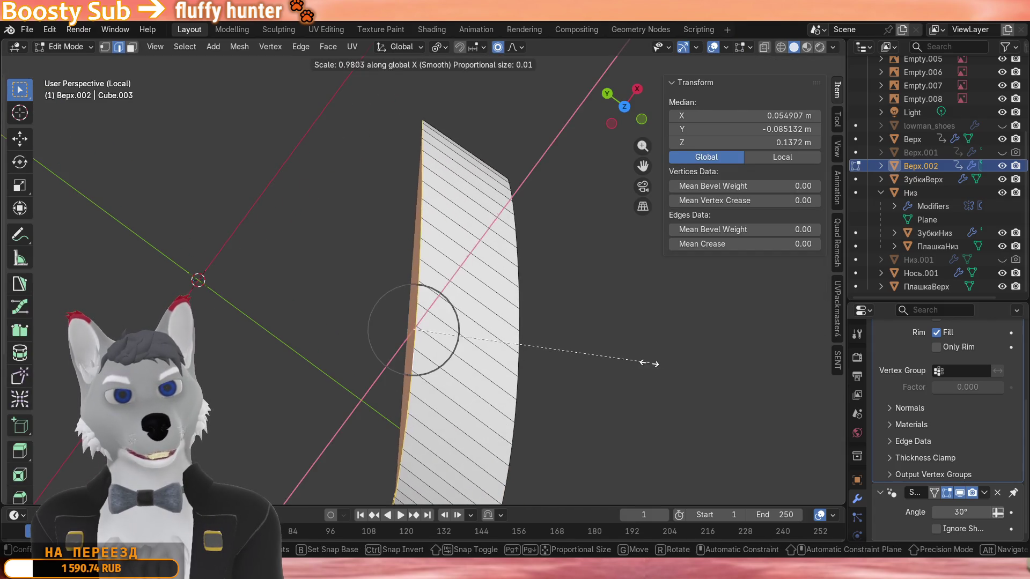
key("y")
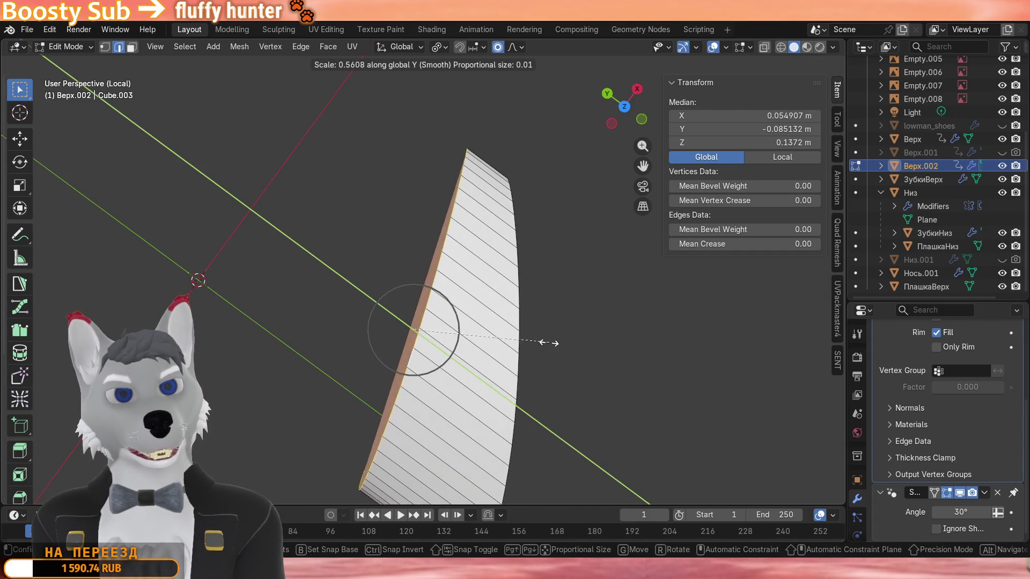
left_click(408, 334)
Tilt the rim band around Z with proportional editing switched off.
key("r")
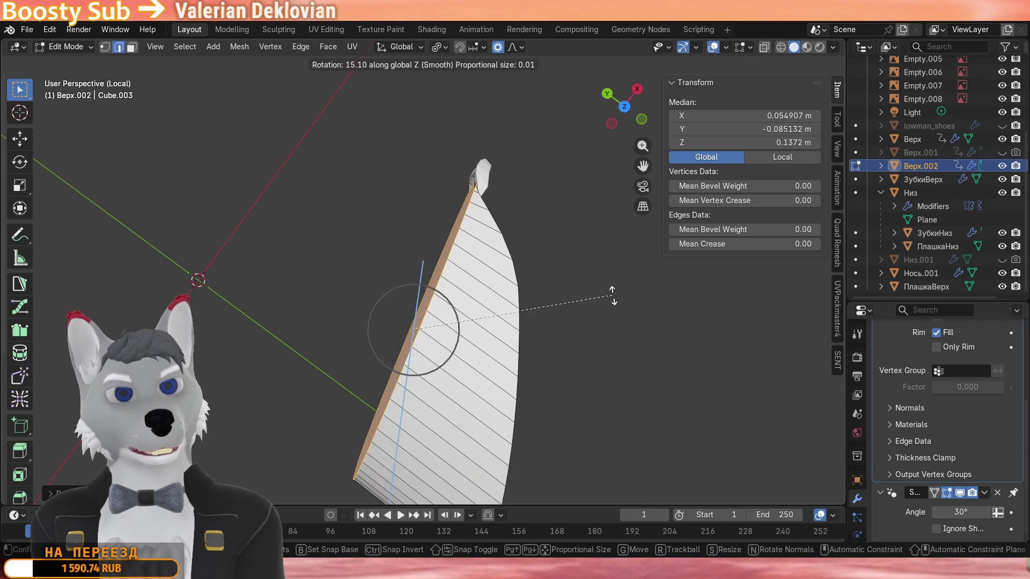
key("Escape")
key("r")
key("z")
key("o")
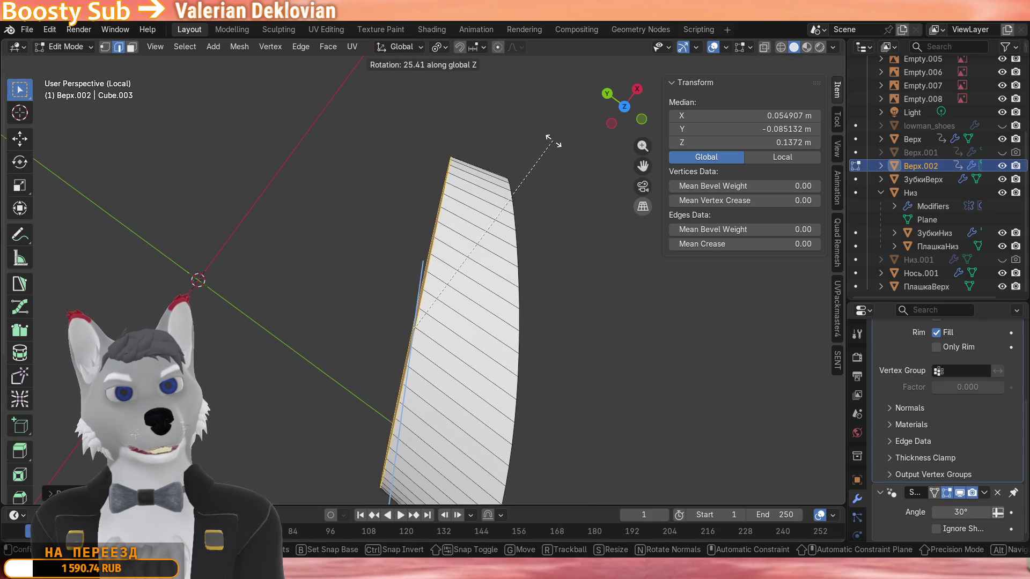
left_click(549, 140)
Exit local view to show the full mask scene again.
mouse_move(548, 140)
middle_mouse_down()
mouse_move(564, 315)
mouse_move(520, 213)
middle_mouse_up()
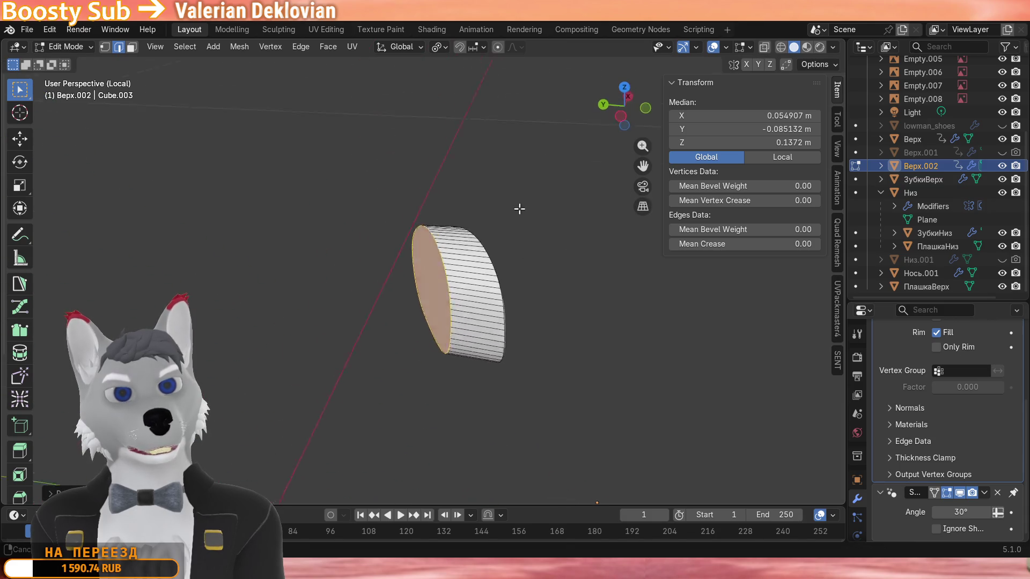
key("KP_Divide")
mouse_move(518, 332)
middle_mouse_down()
mouse_move(554, 263)
mouse_move(552, 275)
mouse_move(458, 297)
mouse_move(409, 354)
mouse_move(416, 338)
mouse_move(430, 356)
mouse_move(478, 349)
mouse_move(421, 352)
mouse_move(548, 256)
mouse_move(488, 131)
mouse_move(511, 146)
mouse_move(501, 232)
mouse_move(510, 231)
mouse_move(497, 211)
mouse_move(518, 222)
middle_mouse_up()
Shift the rim vertices slightly along X.
key("g")
key("x")
left_click(571, 286)
Return to Object Mode and set the rim object to Shade Smooth.
scroll(519, 222, "up", 4)
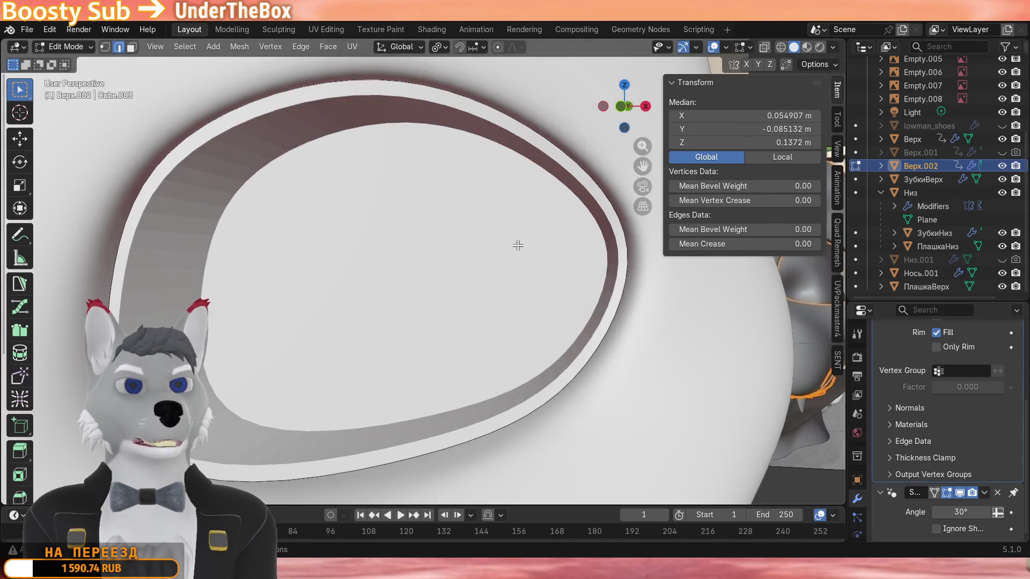
key("Tab")
right_click(520, 255)
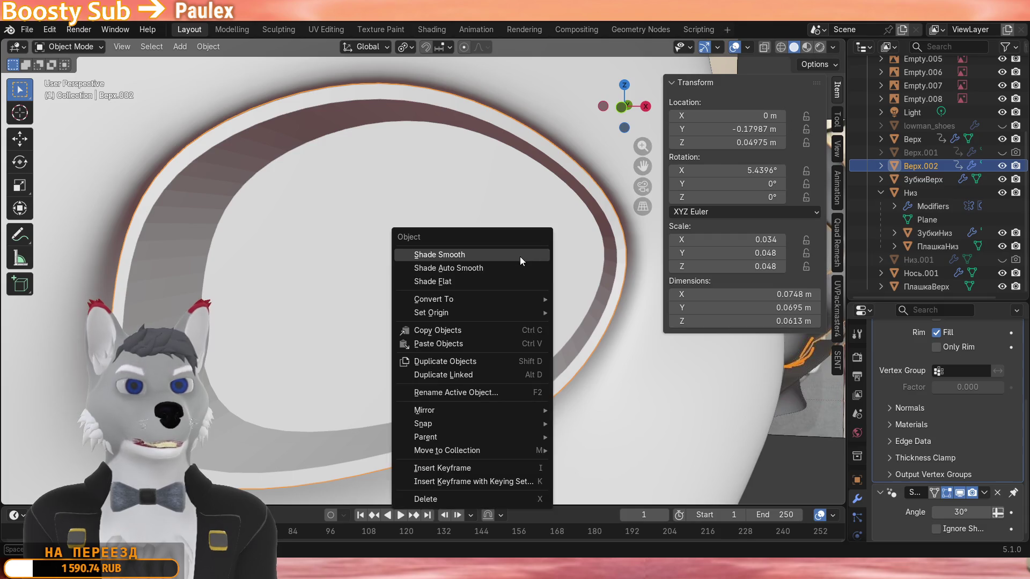
left_click(514, 256)
scroll(513, 256, "down", 4)
middle_click_drag(513, 256, 475, 269)
scroll(475, 269, "down", 3)
Apply another shading option to the rim and inspect the mask from several angles.
right_click(411, 272)
left_click(411, 288)
mouse_move(411, 289)
middle_mouse_down()
mouse_move(552, 273)
mouse_move(499, 301)
mouse_move(409, 324)
mouse_move(395, 359)
mouse_move(378, 304)
mouse_move(466, 354)
mouse_move(418, 285)
mouse_move(333, 308)
mouse_move(436, 315)
mouse_move(348, 341)
middle_mouse_up()
scroll(427, 347, "down", 2)
scroll(430, 332, "up", 5)
scroll(348, 342, "down", 3)
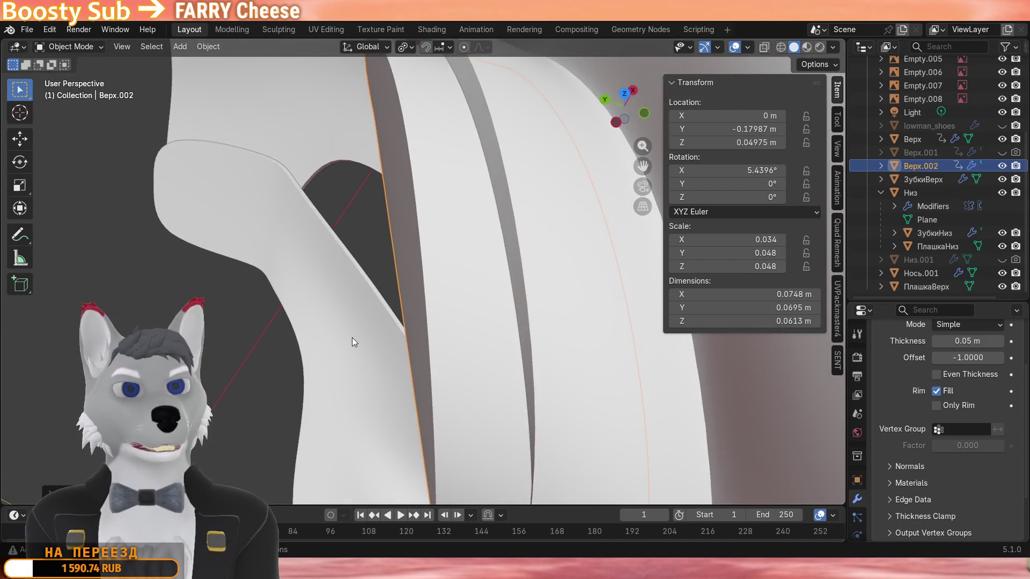
scroll(352, 349, "up", 4)
scroll(359, 349, "down", 3)
mouse_move(400, 363)
middle_mouse_down("shift")
mouse_move(337, 347)
mouse_move(336, 333)
mouse_move(530, 318)
mouse_move(387, 301)
mouse_move(383, 228)
mouse_move(410, 291)
mouse_move(446, 298)
mouse_move(349, 344)
middle_mouse_up("shift")
Isolate the Верх.002 rim object in local view.
key("KP_Divide")
key("shift+a")
key("Escape")
Nudge the rim's vertices along Y in Edit Mode, then return to Object Mode.
key("Tab")
middle_click_drag(445, 330, 512, 278)
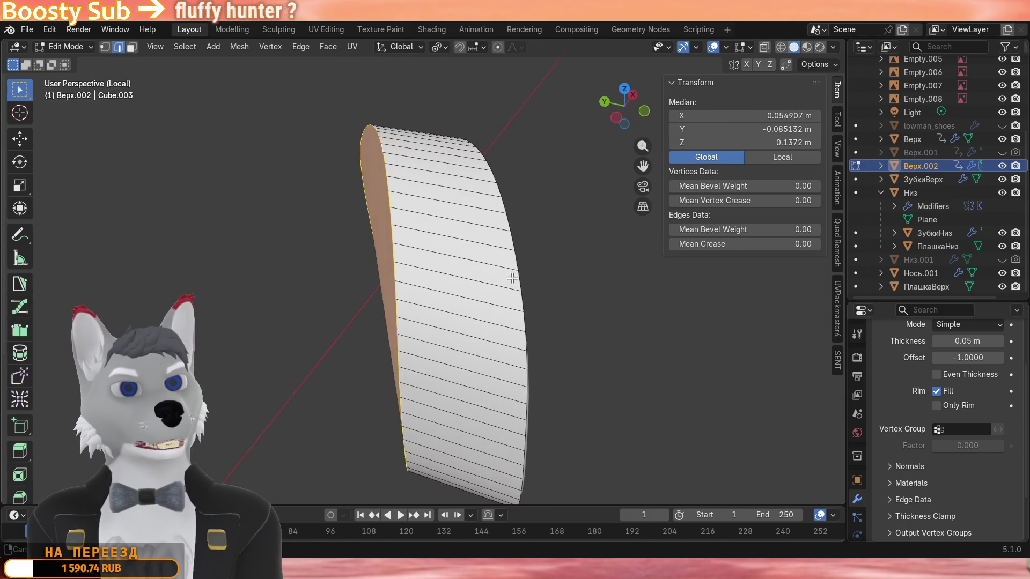
key("g")
key("y")
left_click(453, 277)
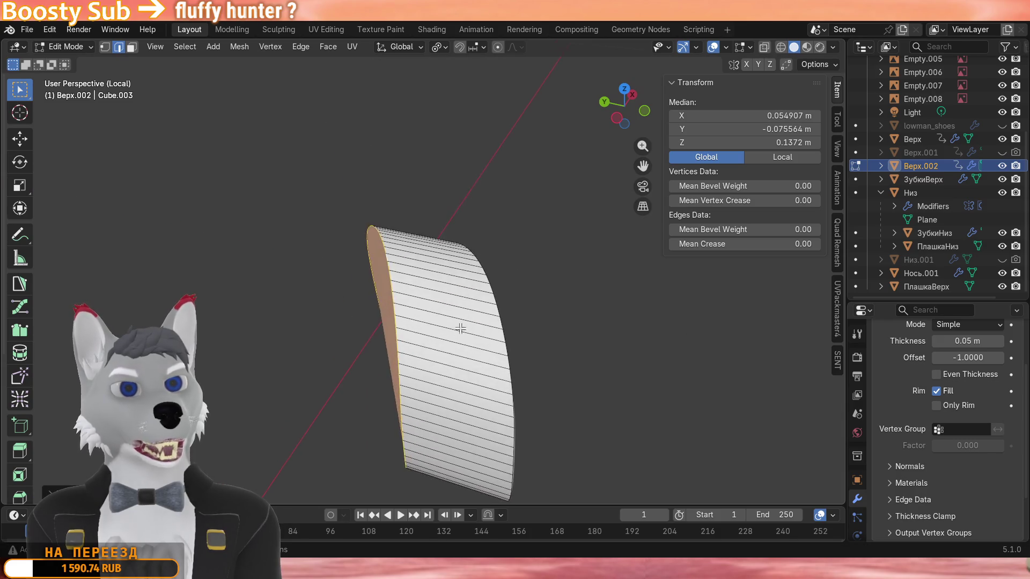
key("Tab")
key("shift+a")
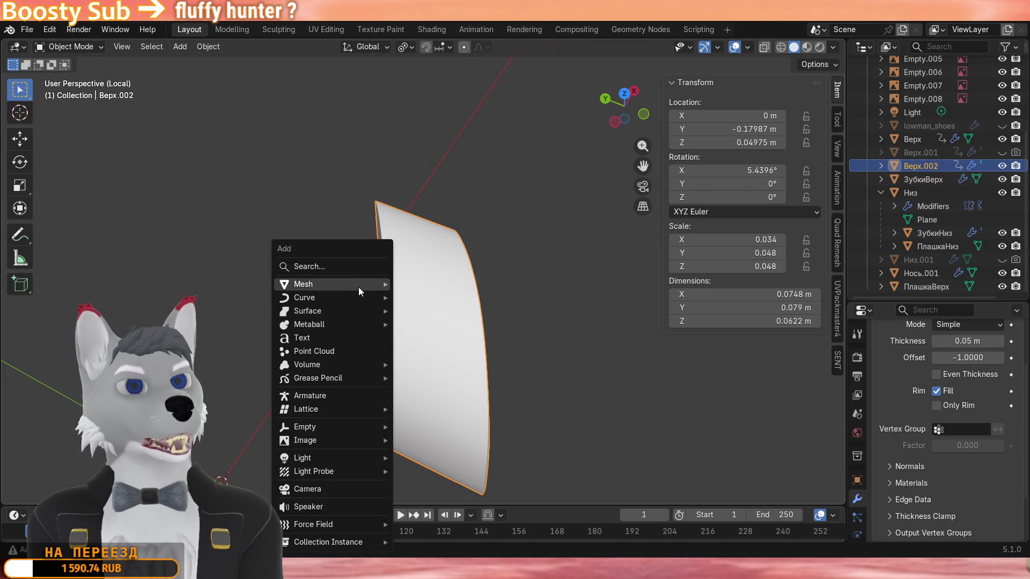
Add a cube and scale it down to 0.101.
mouse_move(359, 288)
left_click(430, 297)
key("s")
left_click(384, 334)
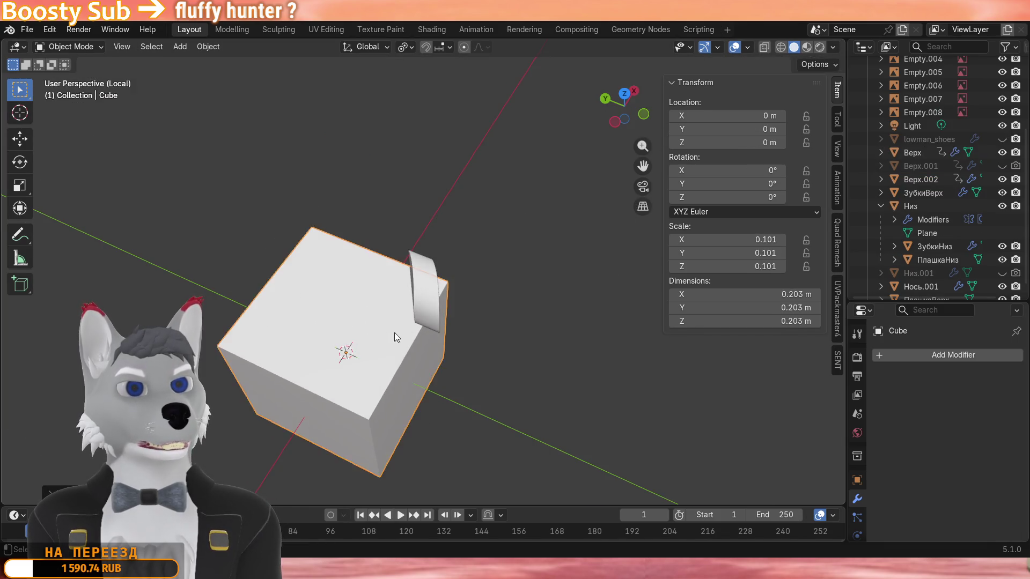
Rotate the cube about 27.852° around Z.
scroll(384, 334, "up", 3)
middle_click_drag(384, 334, 523, 352)
key("r")
key("z")
left_click(501, 265)
Raise the cube along Z to 0.06836 m.
key("g")
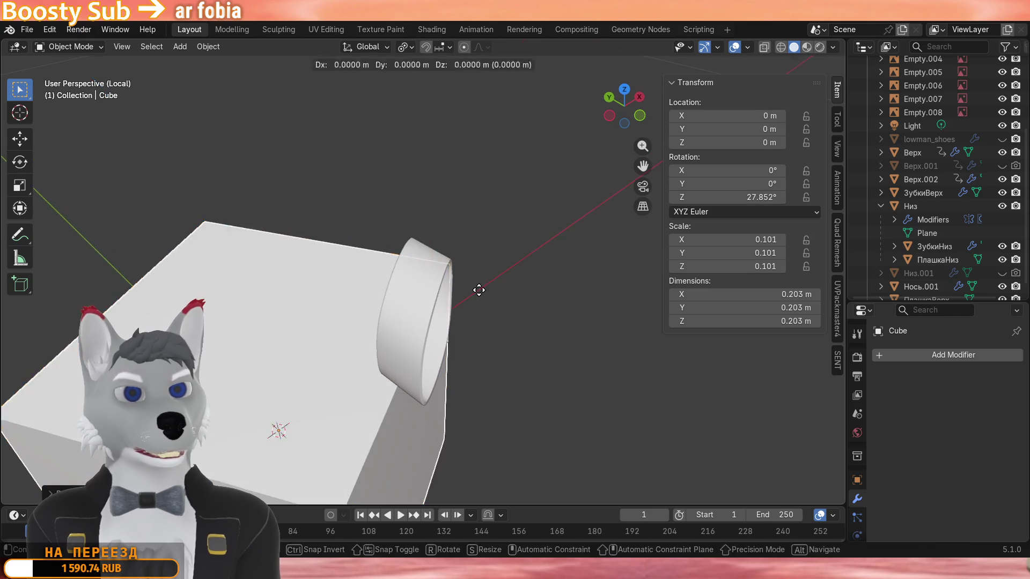
key("z")
left_click(472, 220)
middle_click_drag(471, 220, 490, 318)
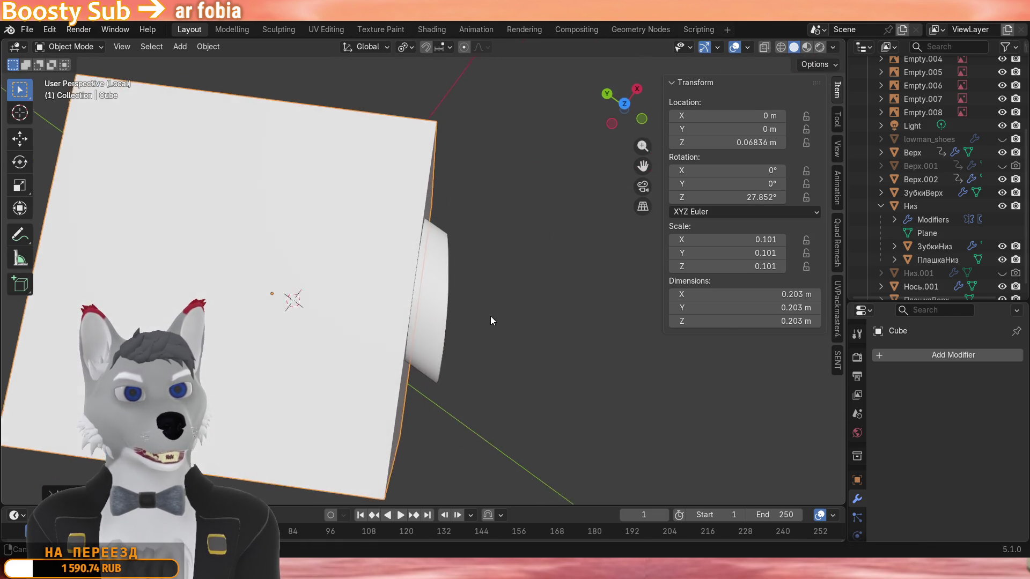
scroll(497, 319, "up", 2)
Cancel further Z moves and change the transform orientation setting.
key("g")
key("z")
key("Escape")
key("g")
key("z")
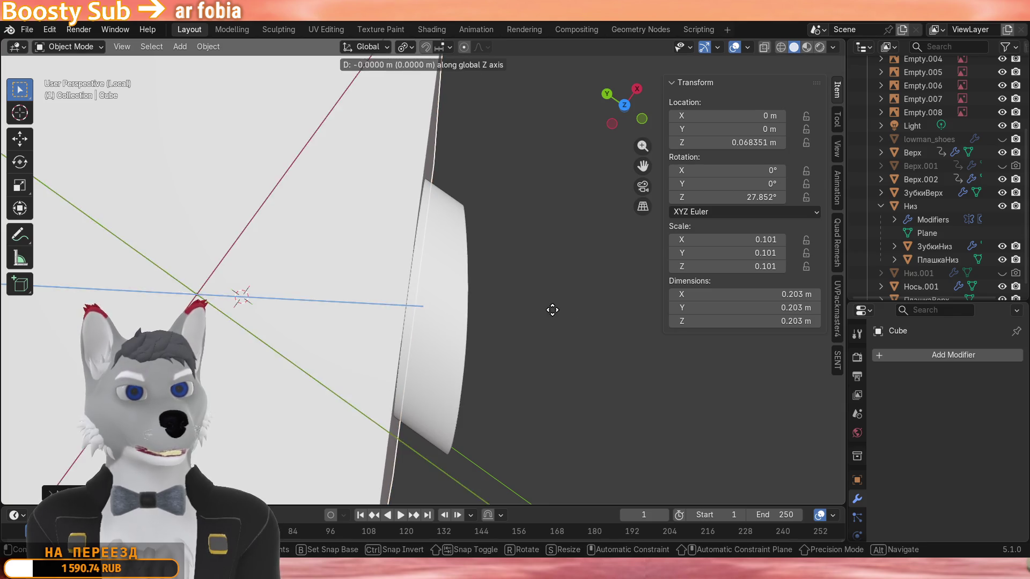
key("Escape")
scroll(582, 320, "down", 2)
left_click(375, 47)
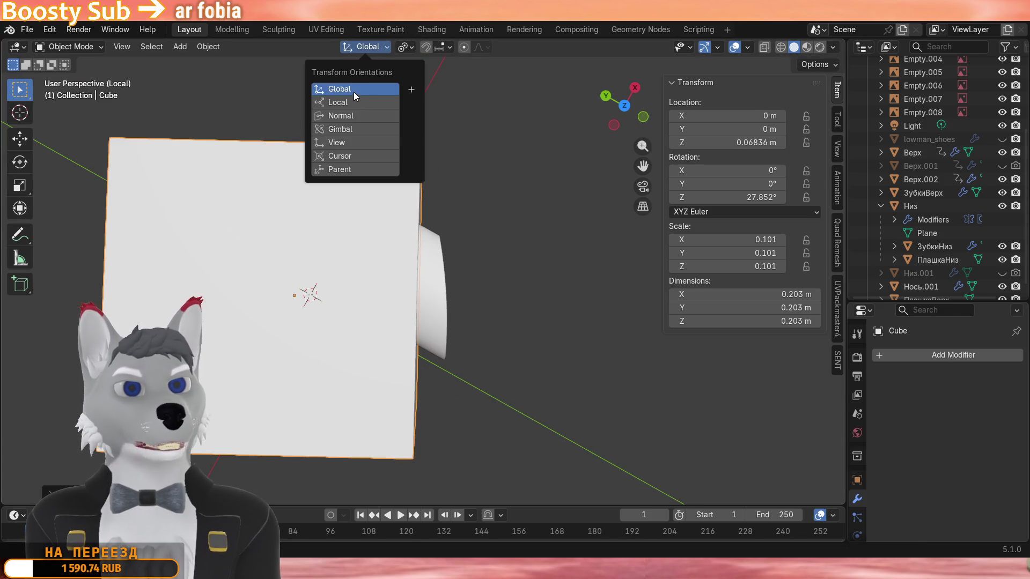
scroll(570, 211, "up", 2)
Rotate the cube around its local Z to 29.801°.
key("g")
key("z")
key("Escape")
scroll(560, 237, "down", 1)
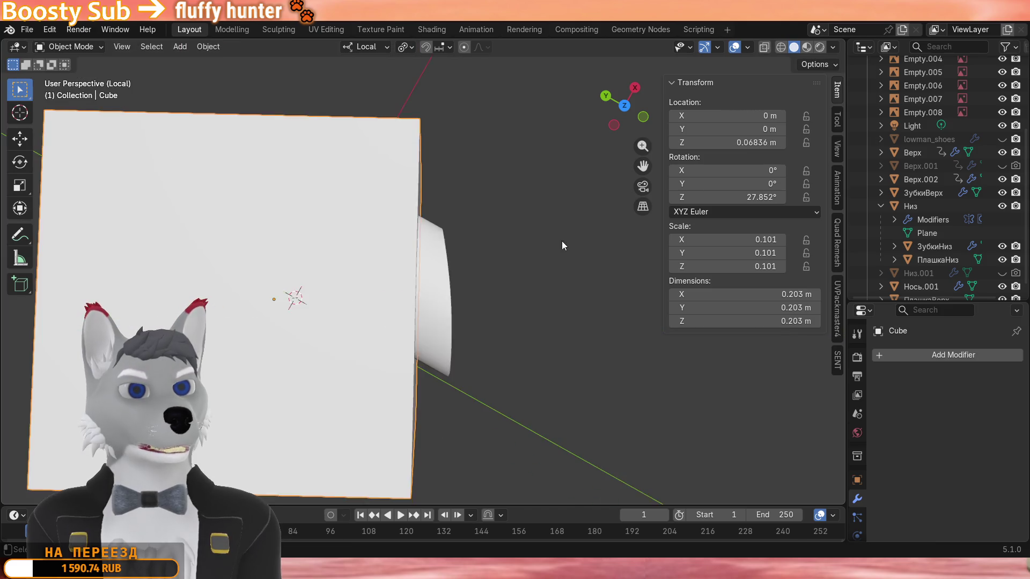
key("g")
key("y")
key("r")
key("z")
scroll(552, 232, "up", 2)
left_click(526, 261)
Move the cube over the rim and shift it slightly along local Y.
mouse_move(527, 261)
middle_mouse_down()
mouse_move(520, 159)
mouse_move(384, 150)
mouse_move(402, 140)
mouse_move(456, 175)
mouse_move(462, 234)
middle_mouse_up()
key("g")
left_click(525, 141)
key("g")
key("y")
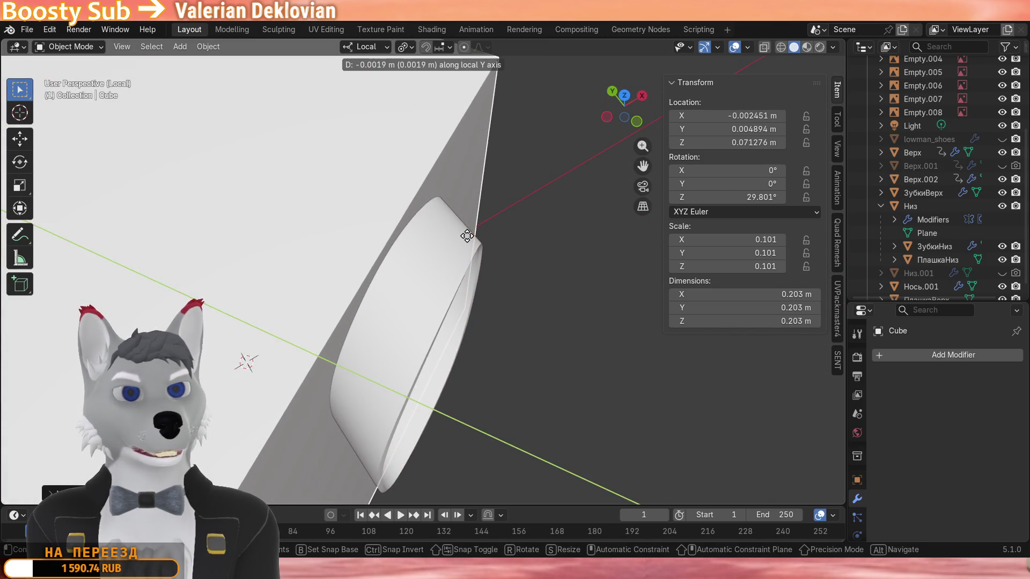
left_click(466, 235)
scroll(463, 188, "down", 5)
middle_click_drag(463, 189, 457, 189)
Preview rendered shading, return to solid, and check the cube's overlap with the ring.
key("z")
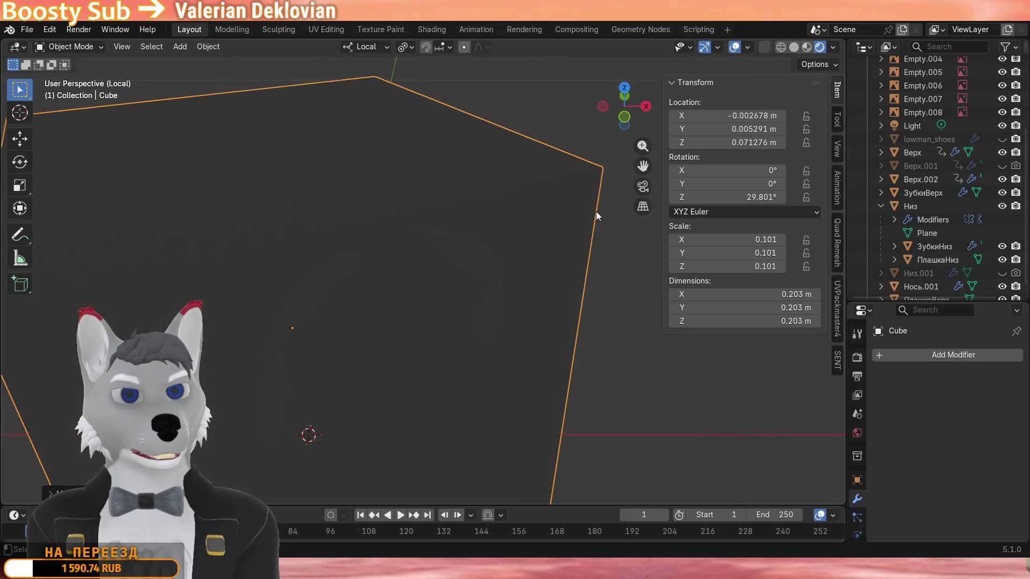
key("z")
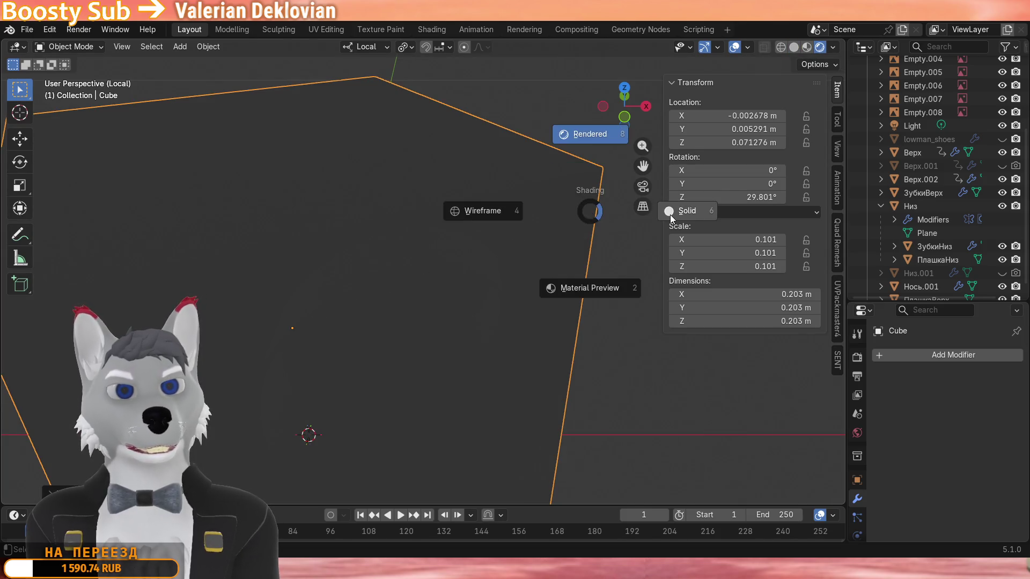
left_click(593, 135)
key("r")
key("Escape")
mouse_move(511, 238)
middle_mouse_down()
mouse_move(517, 178)
mouse_move(535, 191)
mouse_move(506, 265)
mouse_move(390, 321)
mouse_move(323, 239)
mouse_move(304, 191)
mouse_move(448, 169)
mouse_move(477, 245)
mouse_move(455, 287)
mouse_move(539, 258)
mouse_move(430, 268)
middle_mouse_up()
key("g")
key("y")
key("y")
key("Escape")
Add a Boolean difference modifier using the cube to Верх.002 and apply it.
left_click(430, 269)
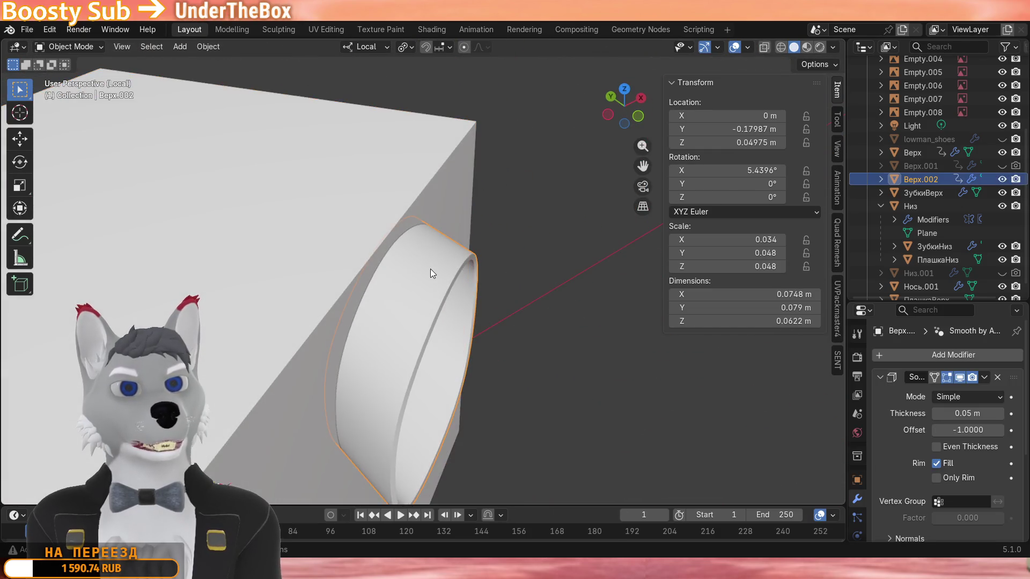
left_click(950, 356)
mouse_move(950, 356)
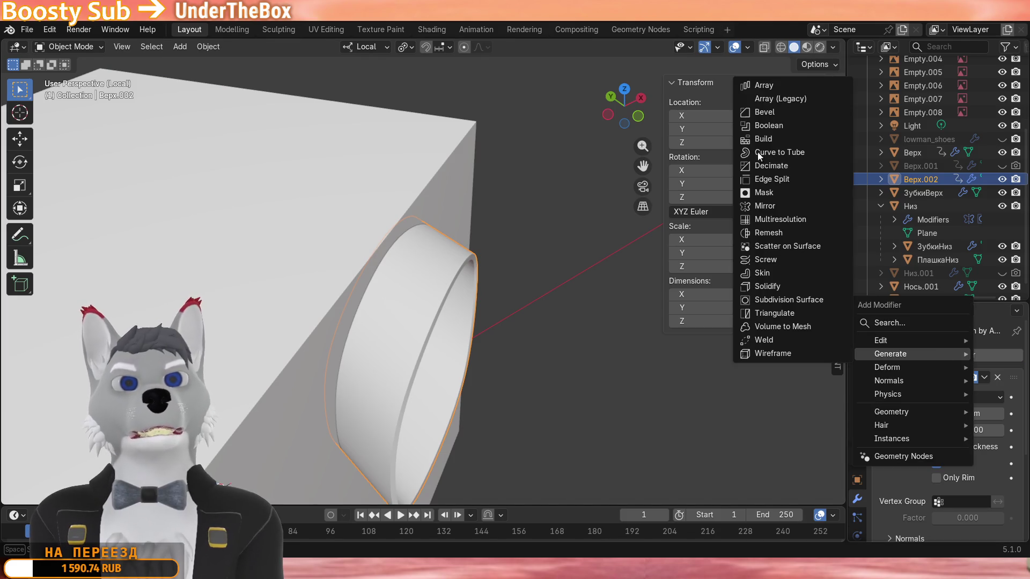
left_click(784, 124)
scroll(968, 421, "down", 5)
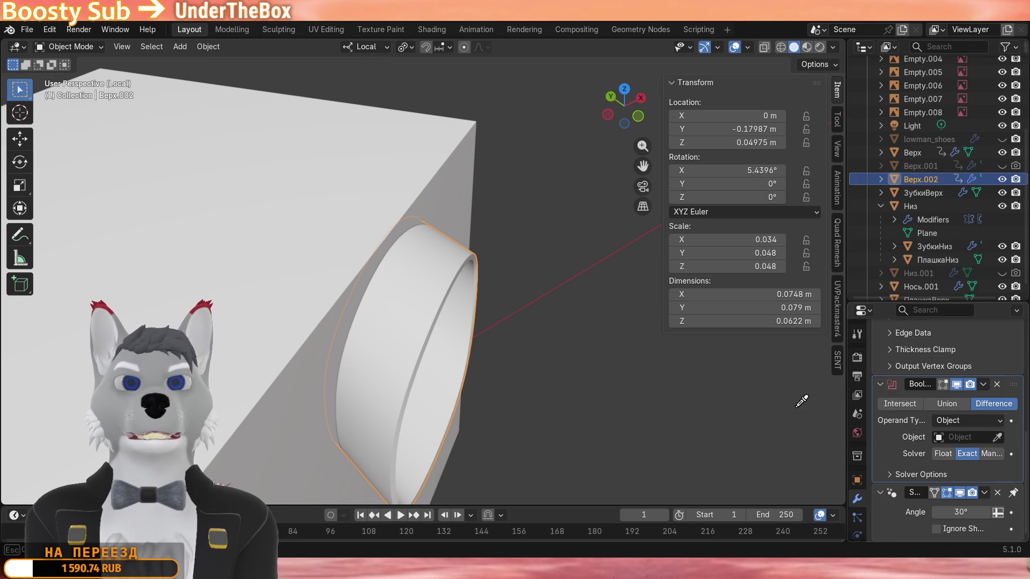
key("ctrl+a")
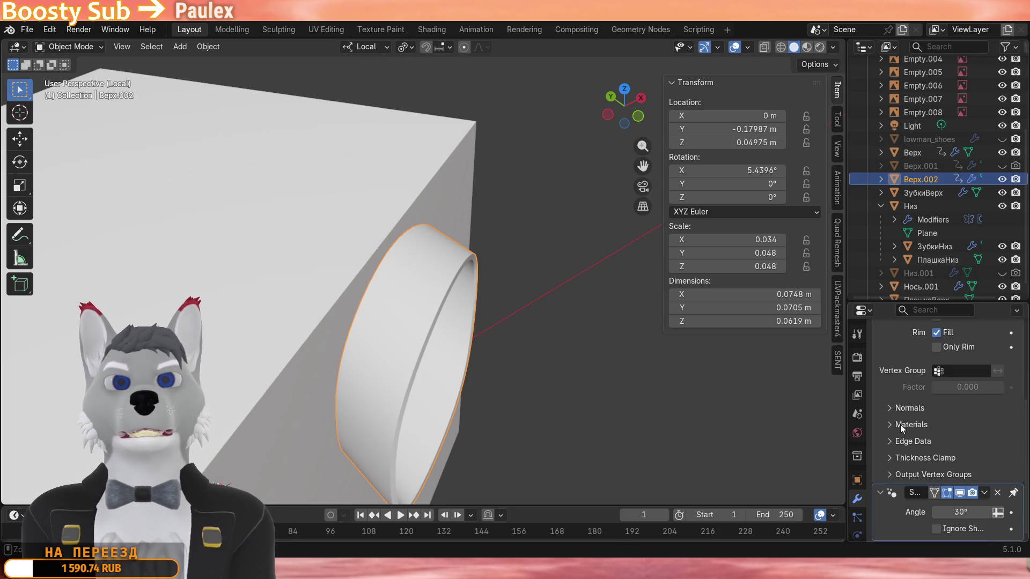
Hide the cube to inspect the cut rim, then unhide and delete the cube.
left_click(350, 194)
key("h")
left_click(458, 272)
mouse_move(459, 272)
middle_mouse_down()
mouse_move(408, 208)
mouse_move(428, 227)
mouse_move(534, 218)
mouse_move(443, 370)
middle_mouse_up()
key("Tab")
key("Tab")
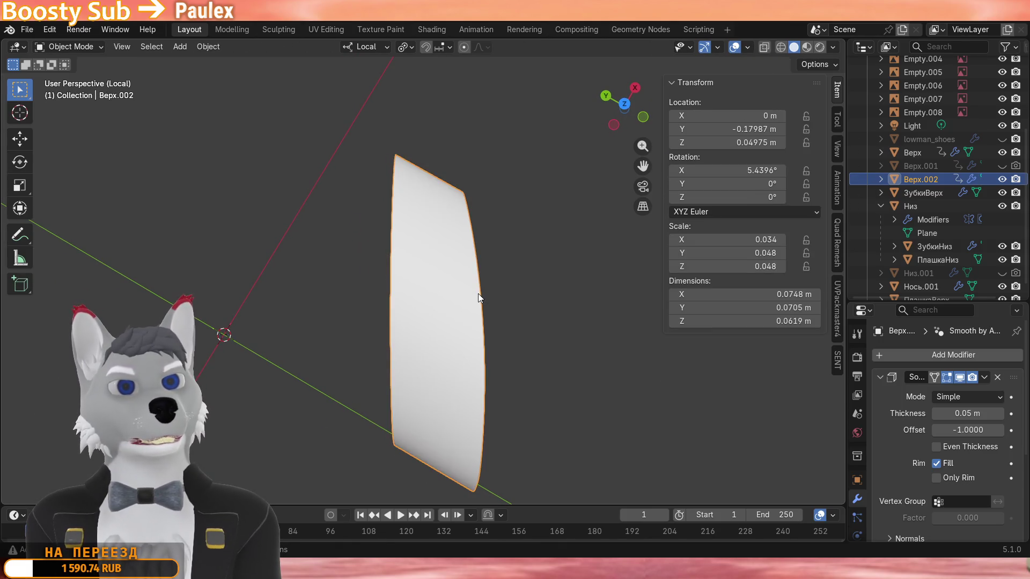
scroll(478, 294, "down", 4)
key("ctrl+z")
key("ctrl+z")
key("ctrl+z")
key("alt+h")
key("Delete")
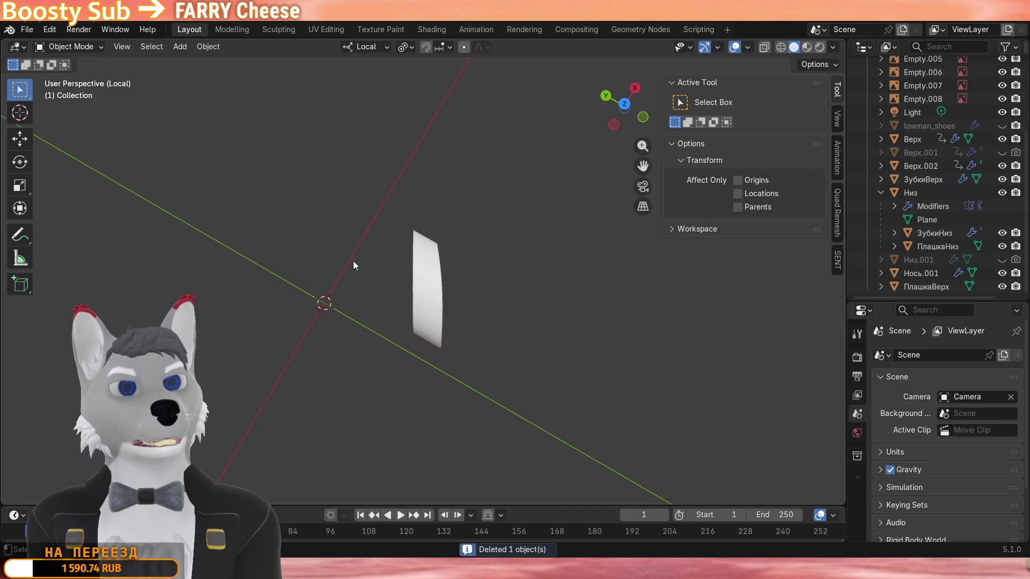
Select Верх.002 and leave local view to show the whole mask.
left_click(421, 298)
scroll(421, 298, "up", 2)
key("KP_Divide")
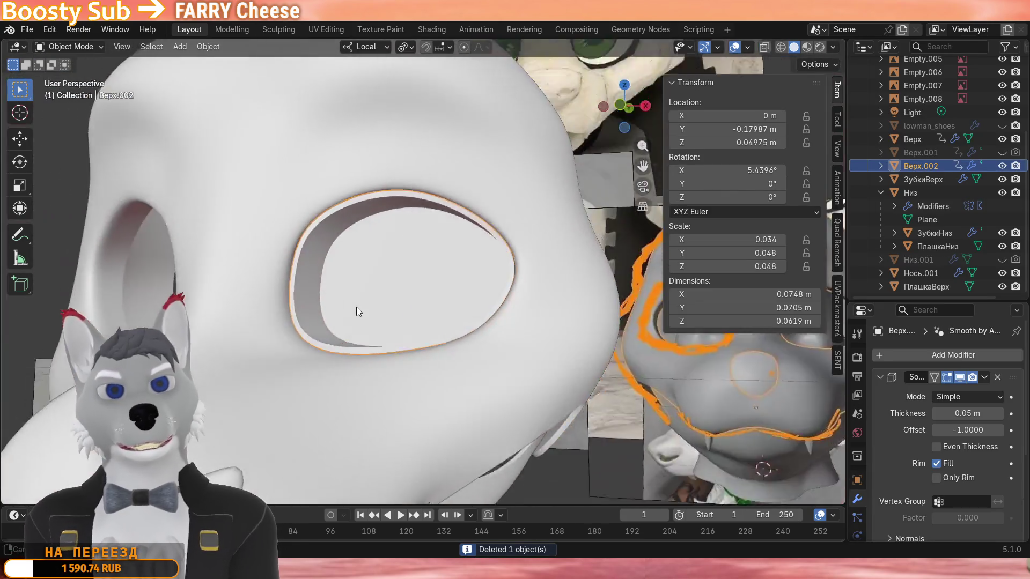
scroll(356, 307, "down", 5)
mouse_move(384, 267)
middle_mouse_down()
mouse_move(318, 296)
mouse_move(423, 269)
middle_mouse_up()
scroll(890, 427, "down", 5)
scroll(892, 427, "up", 5)
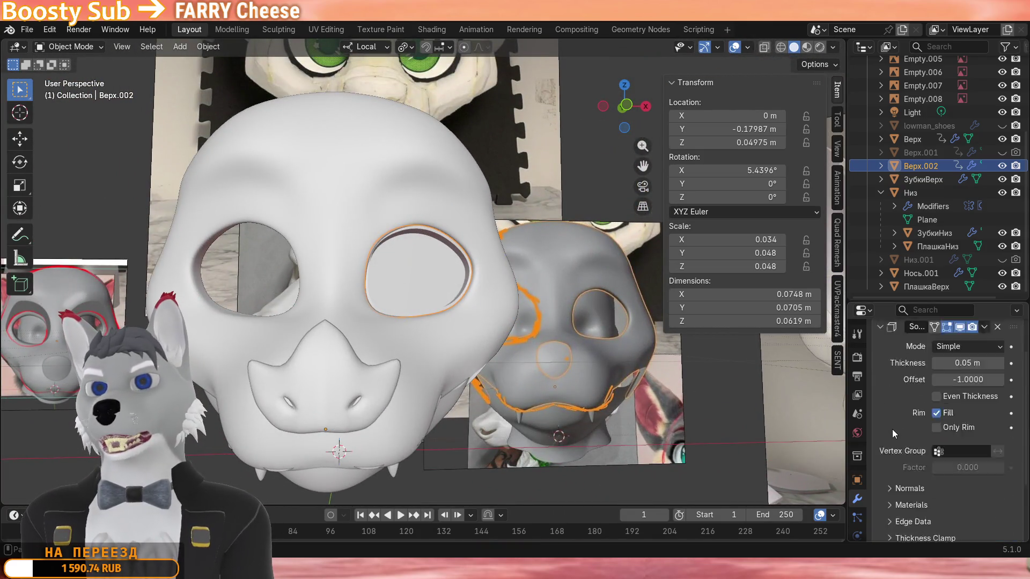
Collapse Solidify and add an X-axis Mirror modifier, then inspect both eye openings.
left_click(880, 378)
left_click(903, 353)
mouse_move(903, 349)
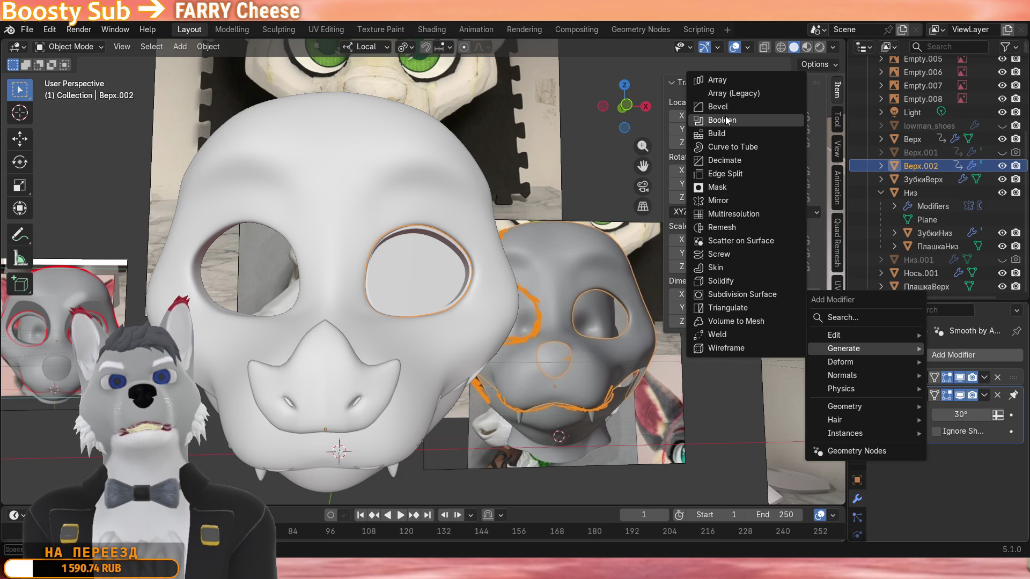
left_click(731, 201)
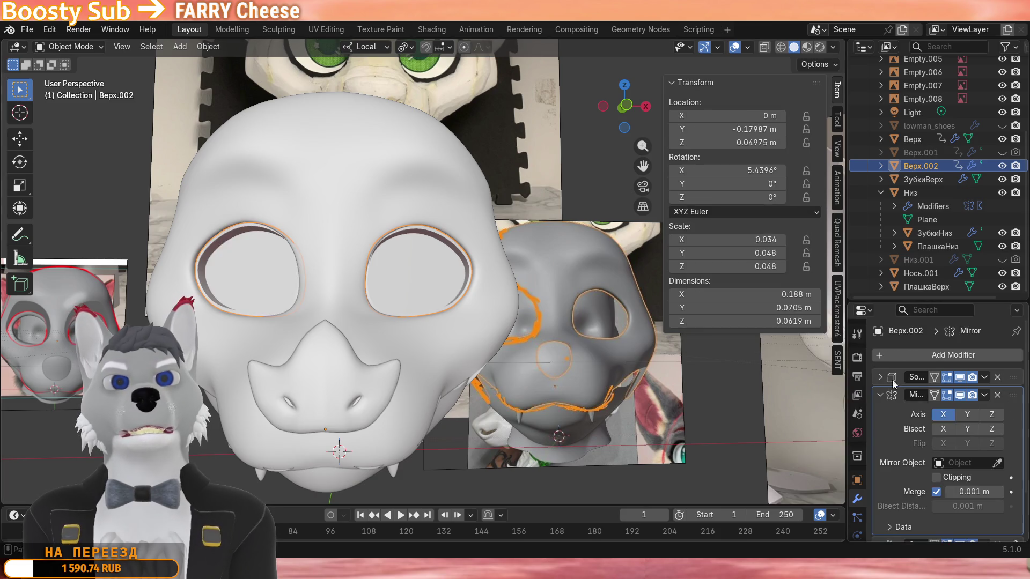
scroll(432, 306, "up", 5)
mouse_move(433, 305)
middle_mouse_down()
mouse_move(497, 333)
mouse_move(455, 378)
middle_mouse_up()
scroll(542, 358, "up", 5)
mouse_move(542, 359)
middle_mouse_down()
mouse_move(482, 292)
mouse_move(504, 304)
mouse_move(532, 295)
mouse_move(487, 295)
mouse_move(488, 275)
mouse_move(424, 307)
mouse_move(476, 291)
mouse_move(514, 300)
mouse_move(516, 333)
mouse_move(498, 363)
mouse_move(557, 341)
mouse_move(531, 292)
mouse_move(621, 286)
middle_mouse_up()
scroll(488, 275, "down", 4)
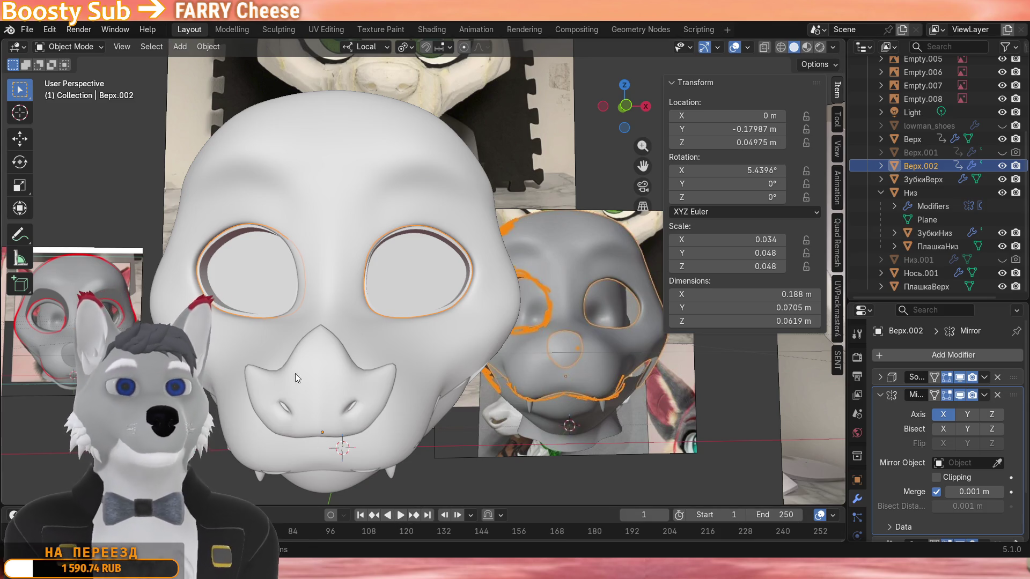
scroll(387, 287, "up", 5)
mouse_move(386, 288)
middle_mouse_down()
mouse_move(342, 301)
mouse_move(307, 286)
mouse_move(432, 294)
mouse_move(381, 329)
mouse_move(381, 345)
middle_mouse_up()
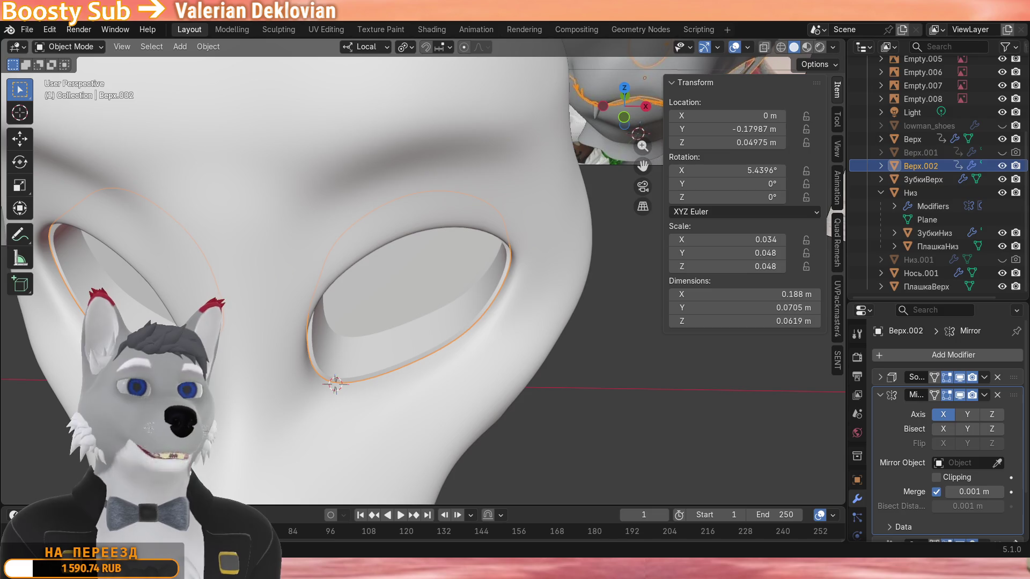
mouse_move(384, 491)
middle_mouse_down()
mouse_move(500, 360)
mouse_move(474, 265)
mouse_move(433, 220)
mouse_move(504, 218)
mouse_move(481, 242)
mouse_move(410, 265)
mouse_move(498, 246)
middle_mouse_up()
scroll(484, 242, "up", 2)
key("Tab")
key("Tab")
key("shift+a")
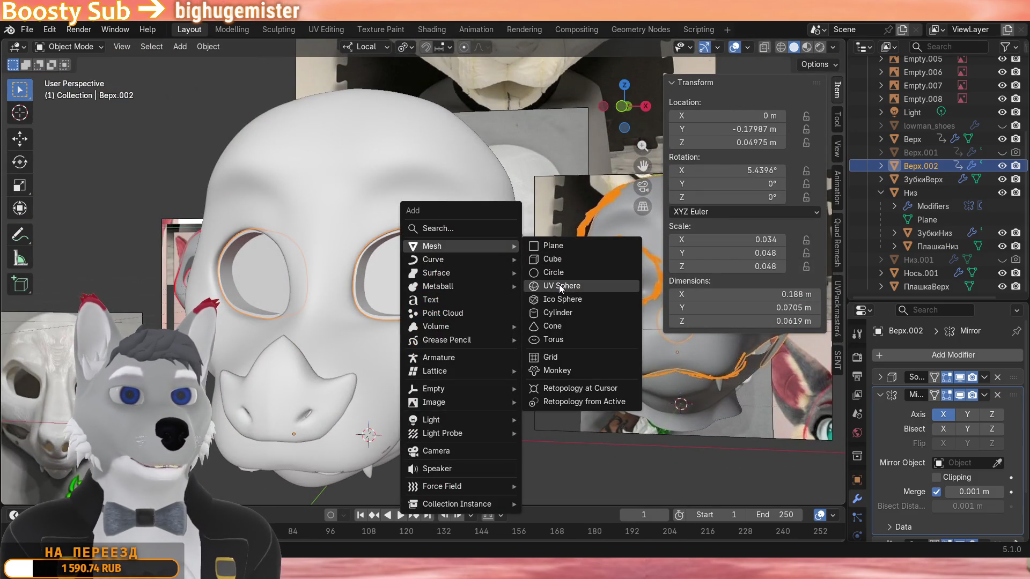
Add a UV sphere, shrink it, and isolate it with the eye rim Верх.002 in local view.
left_click(561, 287)
scroll(537, 262, "down", 3)
key("s")
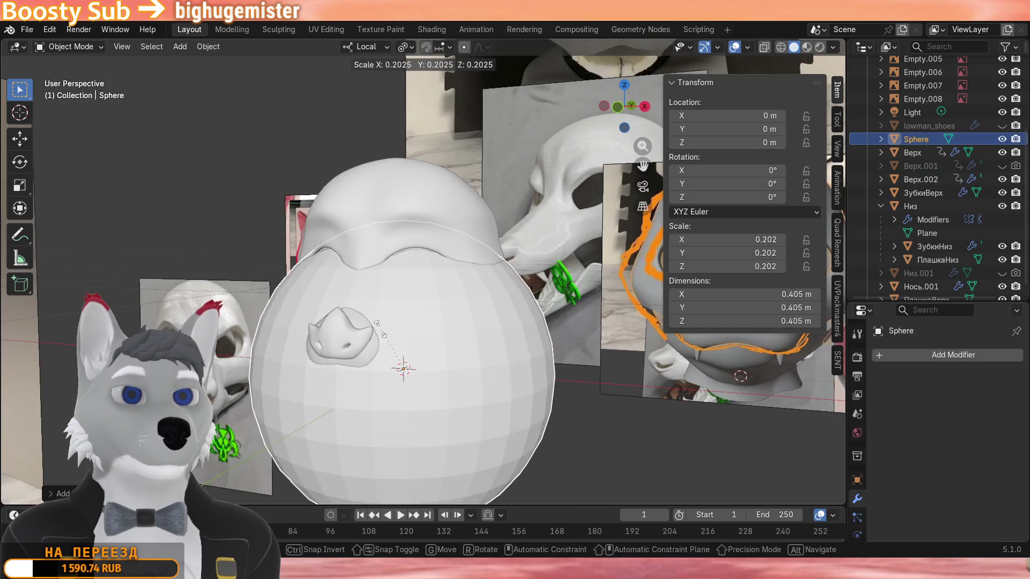
left_click(420, 266)
left_click(421, 264, "shift")
left_click(482, 361, "shift")
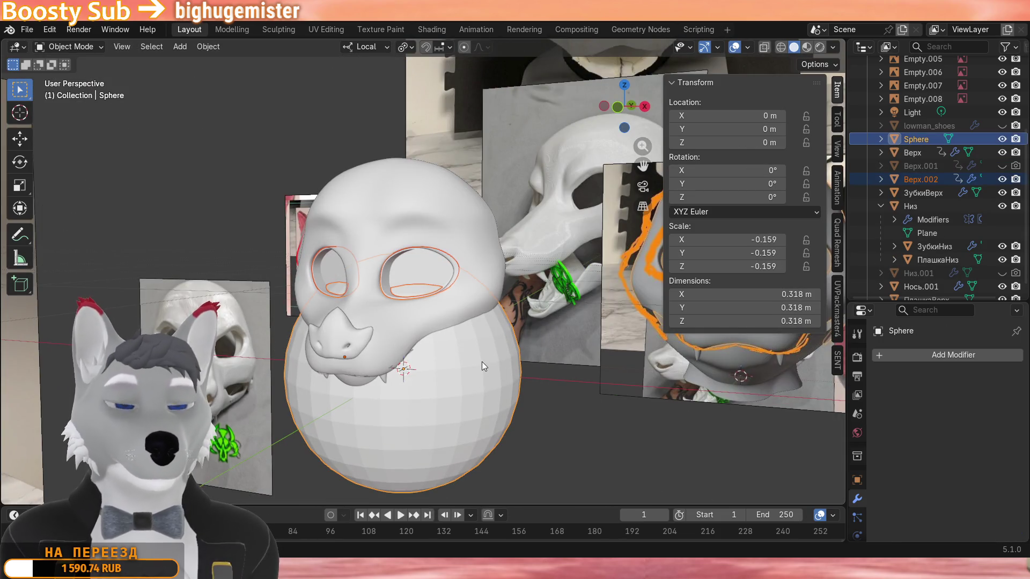
key("KP_Divide")
left_click(468, 302)
Raise the sphere along Z, shift it along Y, and shrink it to scale -0.027.
key("g")
key("z")
left_click(600, 207)
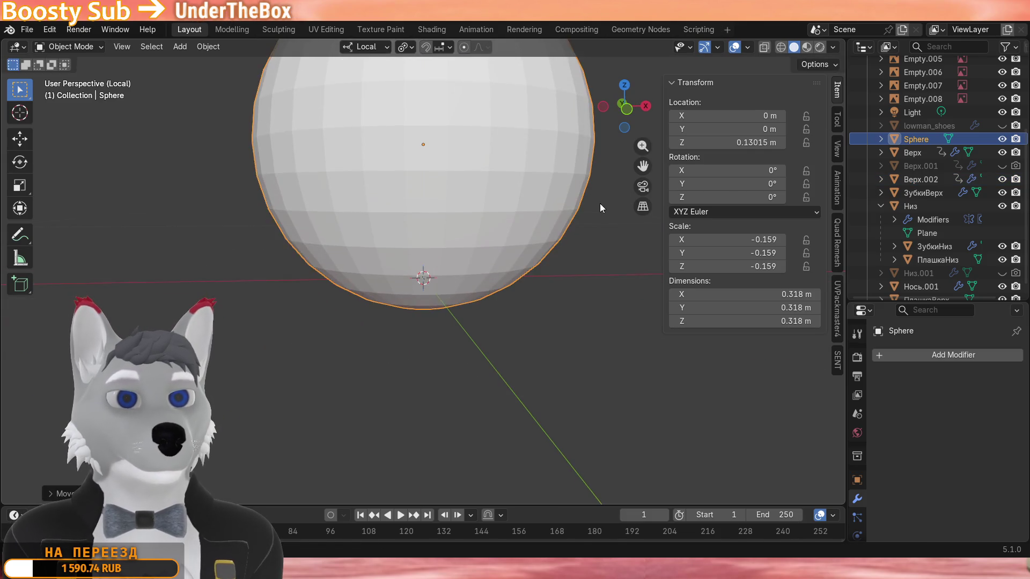
scroll(600, 207, "down", 3)
key("s")
left_click(537, 177)
middle_click_drag(537, 177, 558, 322)
key("g")
key("y")
left_click(566, 382)
key("s")
left_click(545, 362)
Centre the sphere inside the rim along X, then adjust its height and depth.
middle_click_drag(545, 361, 497, 315)
key("g")
key("x")
left_click(534, 316)
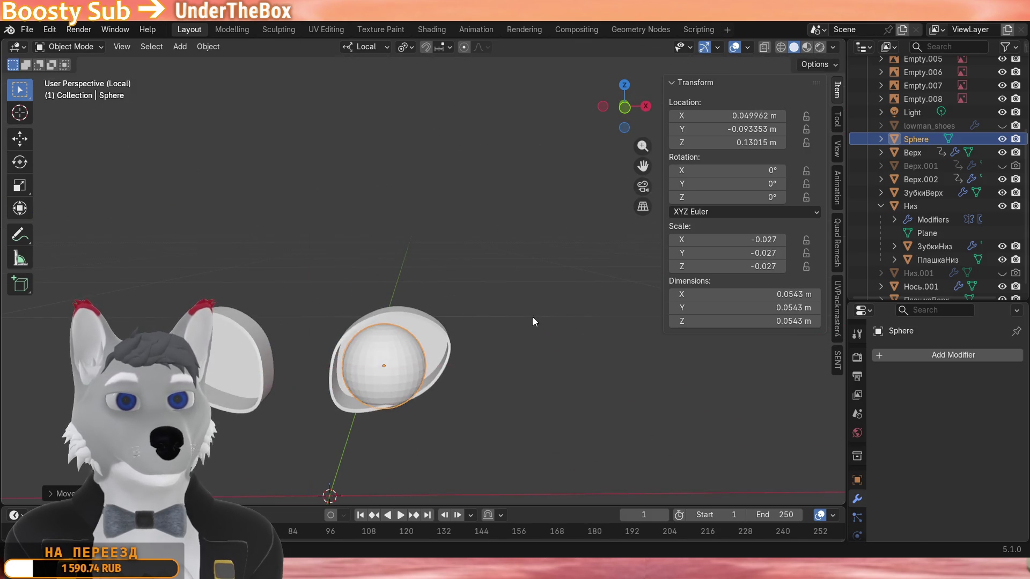
key("g")
key("z")
left_click(536, 283)
mouse_move(535, 282)
middle_mouse_down()
mouse_move(342, 306)
mouse_move(444, 312)
middle_mouse_up()
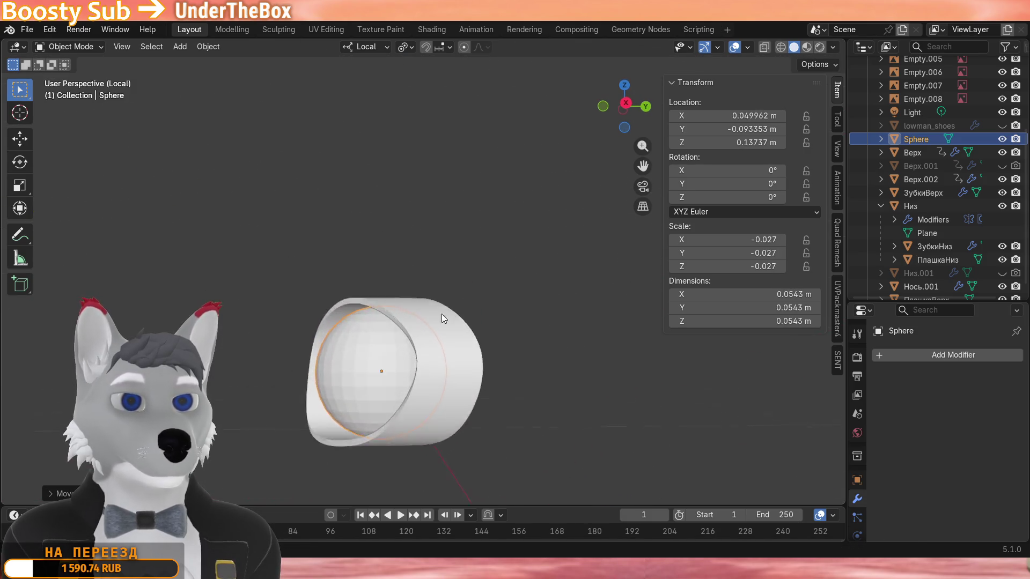
key("g")
key("y")
left_click(537, 310)
Fine-tune the sphere to scale -0.026 at Y -0.086965 m, Z 0.13677 m, then reselect the rim.
middle_click_drag(537, 310, 617, 312)
key("s")
left_click(594, 311)
key("g")
key("y")
key("z")
key("z")
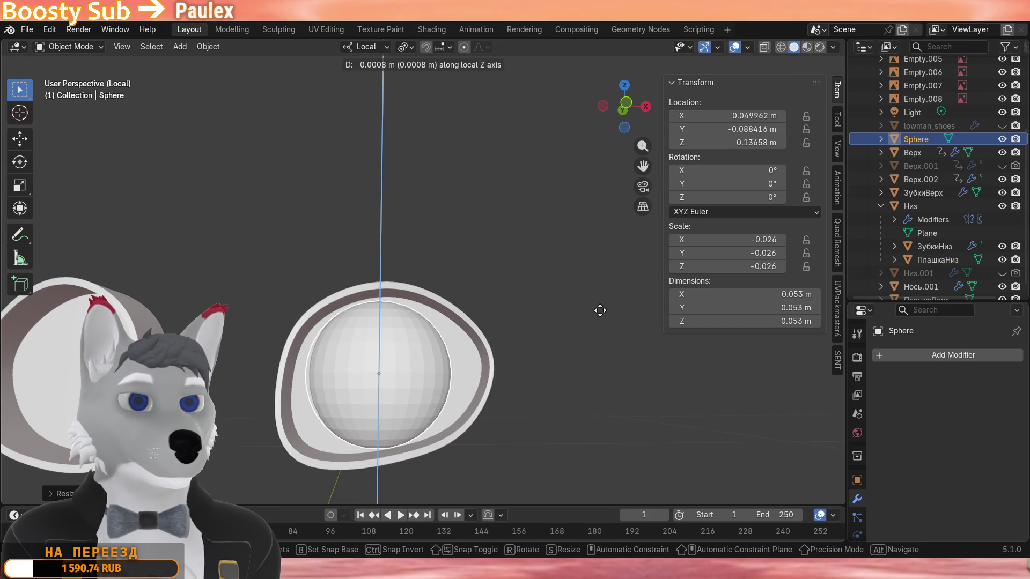
left_click(599, 309)
mouse_move(599, 309)
middle_mouse_down()
mouse_move(531, 330)
mouse_move(417, 329)
mouse_move(345, 365)
mouse_move(358, 415)
mouse_move(420, 365)
mouse_move(416, 382)
mouse_move(501, 292)
mouse_move(484, 247)
mouse_move(522, 237)
mouse_move(553, 256)
mouse_move(534, 243)
middle_mouse_up()
key("g")
key("y")
left_click(426, 376)
key("alt+a")
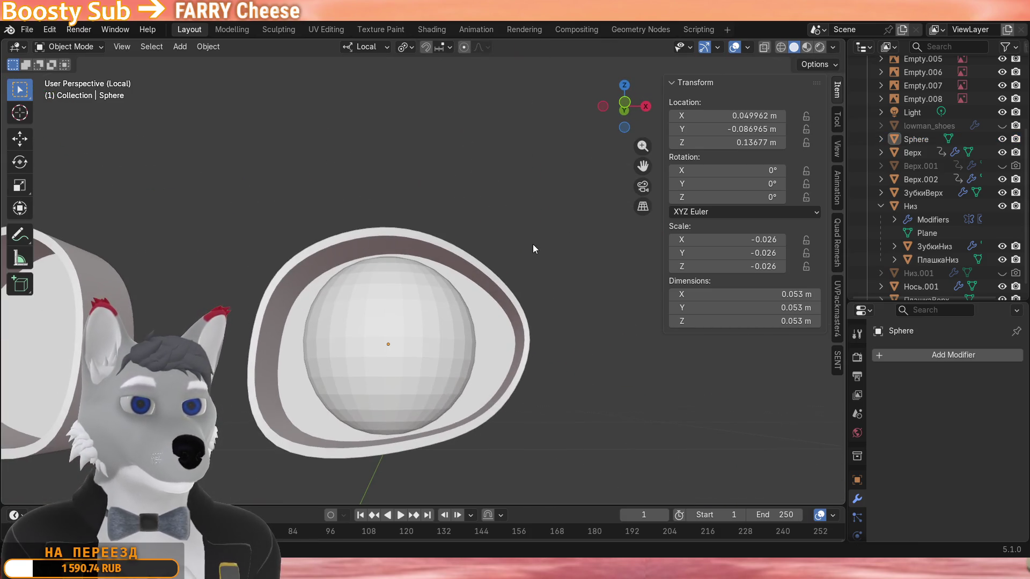
left_click(443, 300)
Add a Boolean modifier to Верх.002 with the Sphere as cutter, and hide the Sphere.
left_click(946, 350)
mouse_move(947, 350)
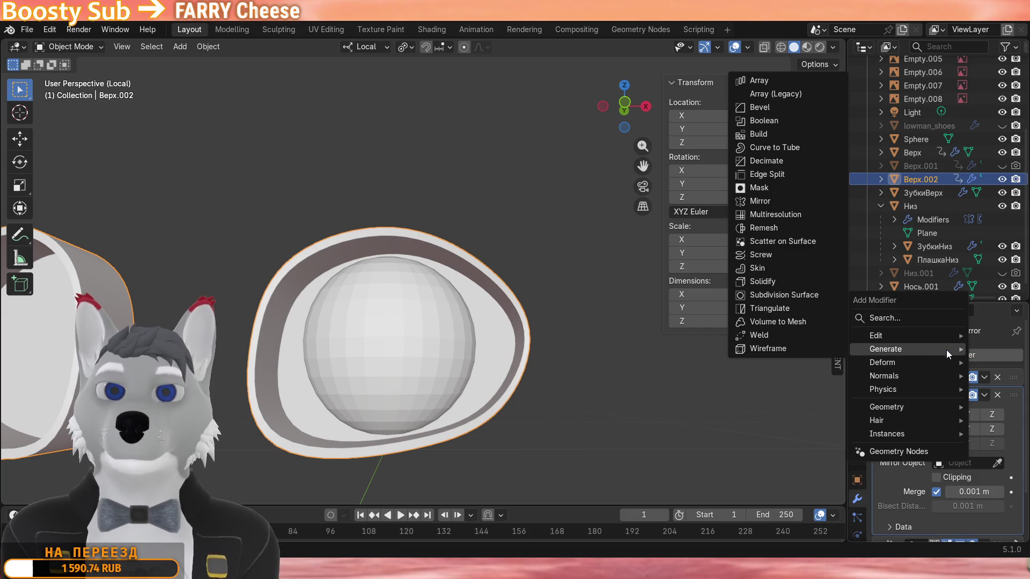
left_click(774, 118)
scroll(966, 450, "down", 5)
left_click(423, 348)
left_click(419, 324)
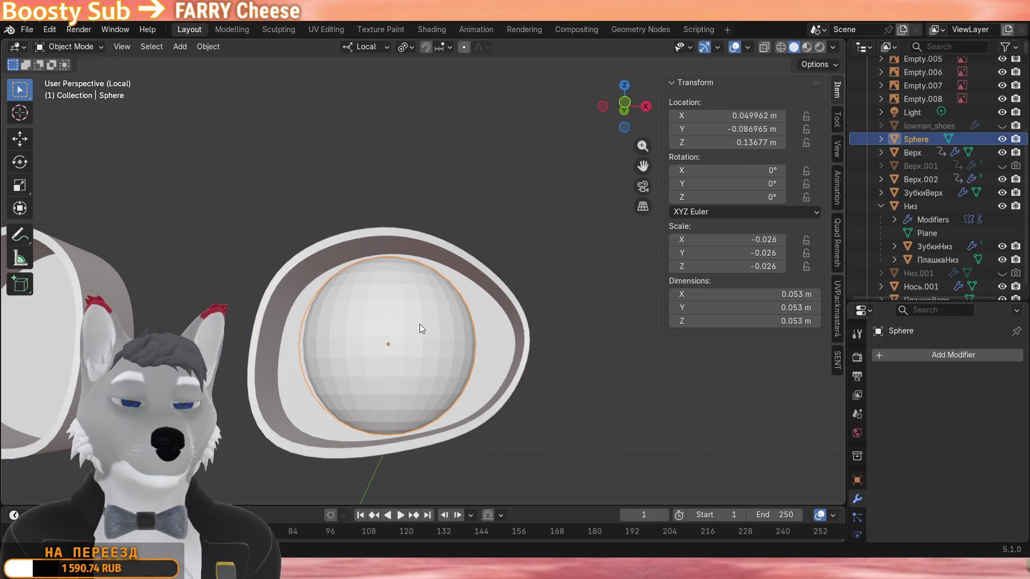
key("h")
Leave local view, reselect Верх.002, and move the Boolean above the Mirror modifier.
mouse_move(532, 256)
middle_mouse_down()
mouse_move(565, 285)
mouse_move(477, 295)
middle_mouse_up()
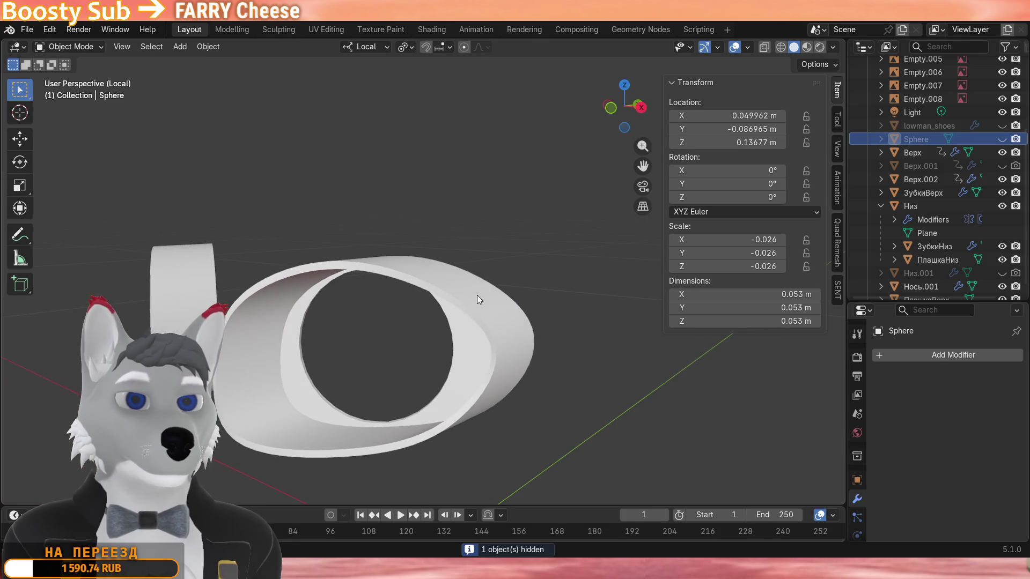
key("KP_Divide")
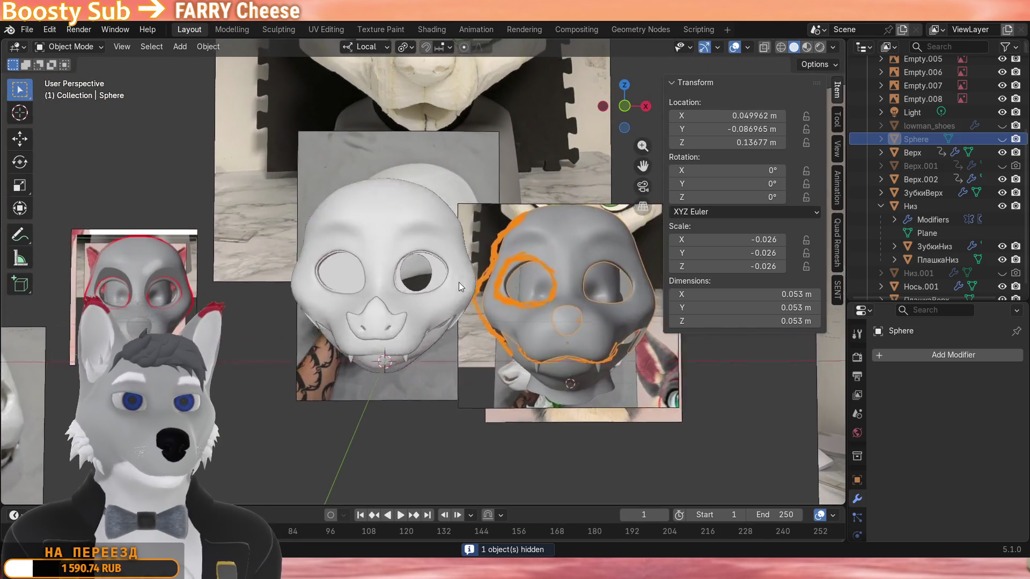
scroll(458, 282, "up", 3)
left_click(452, 271)
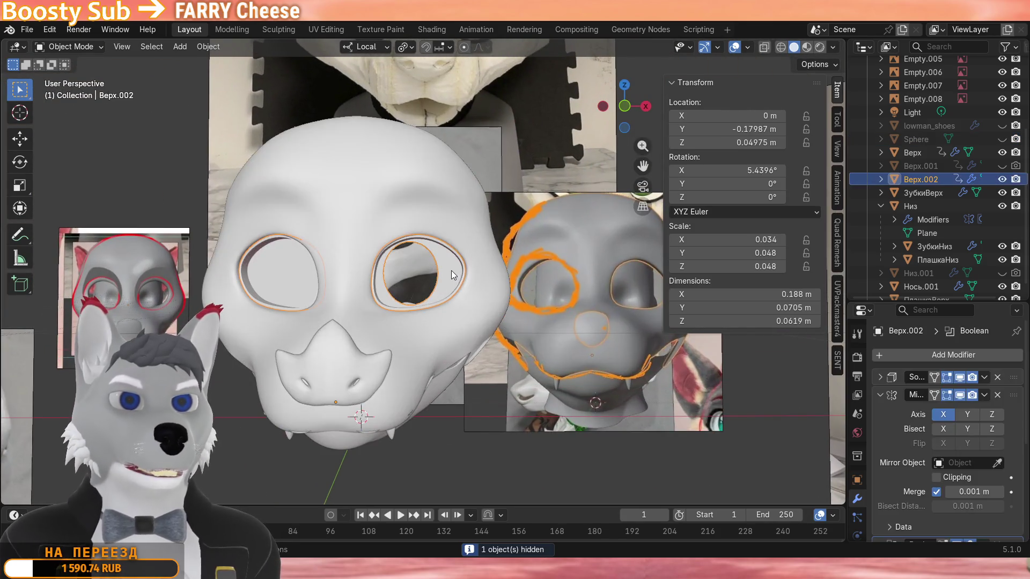
scroll(915, 408, "down", 1)
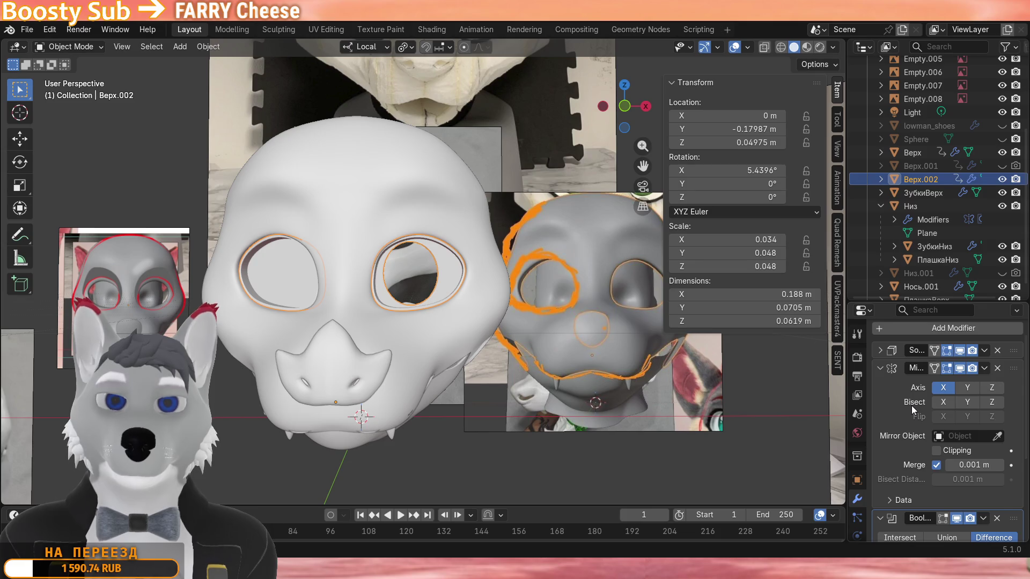
scroll(912, 406, "up", 1)
scroll(911, 406, "down", 2)
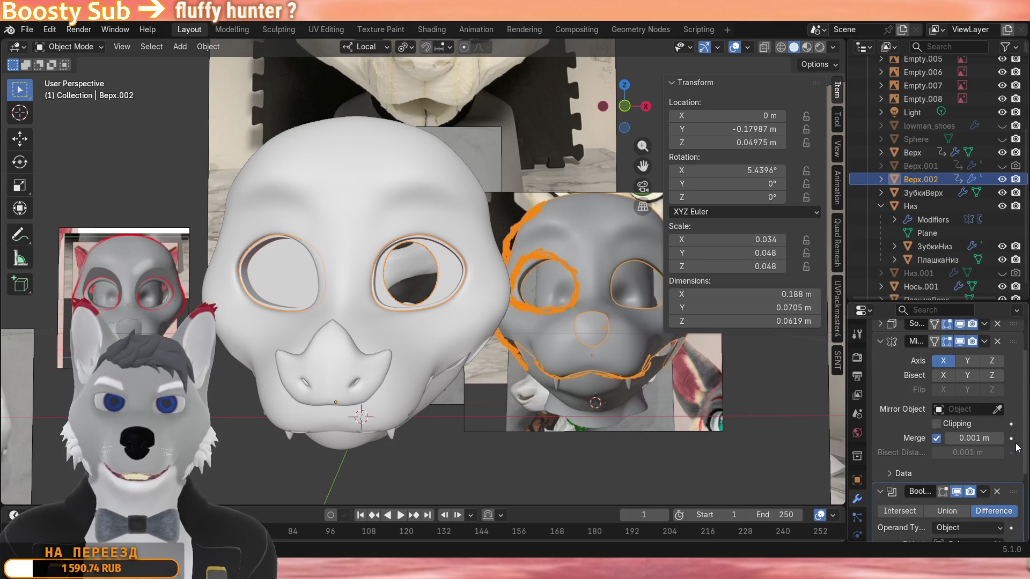
left_click_drag(1013, 493, 1013, 343)
Orbit around the head to compare both cut eye openings with the reference photos.
mouse_move(475, 465)
middle_mouse_down()
mouse_move(545, 410)
mouse_move(436, 414)
mouse_move(558, 414)
mouse_move(381, 418)
mouse_move(525, 410)
mouse_move(523, 335)
middle_mouse_up()
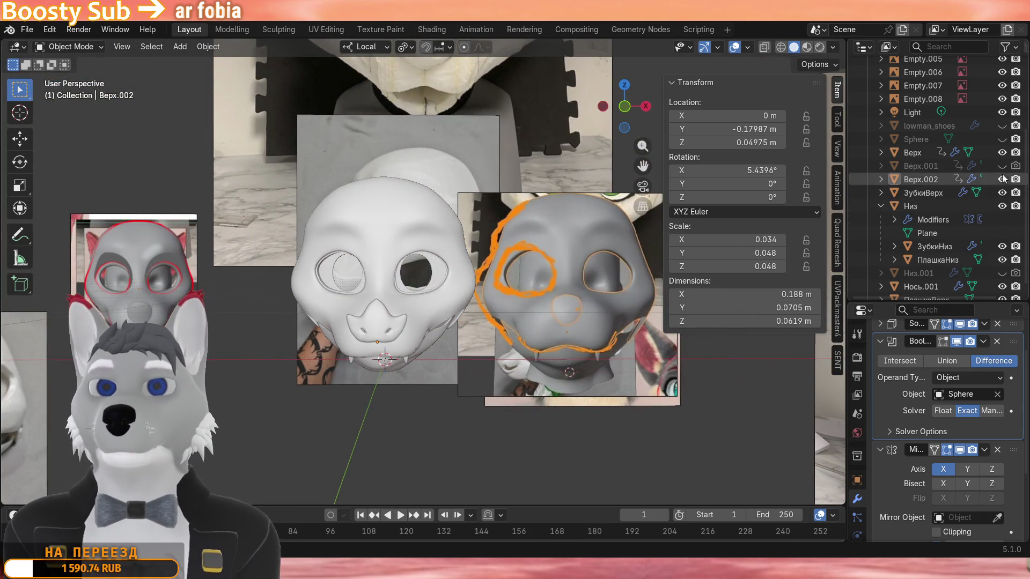
scroll(1001, 214, "down", 1)
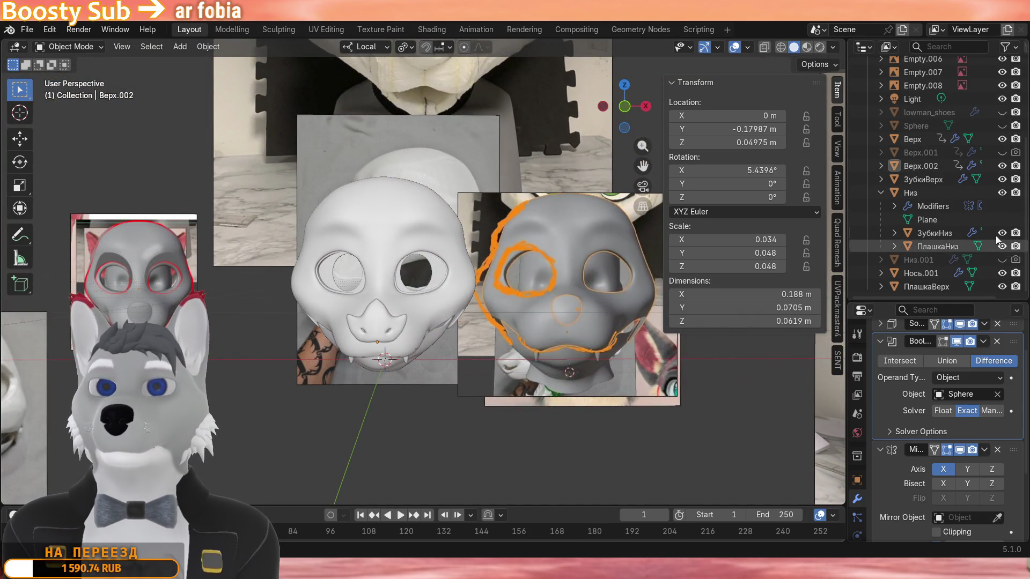
scroll(999, 244, "up", 4)
mouse_move(449, 418)
middle_mouse_down()
mouse_move(532, 414)
mouse_move(427, 416)
middle_mouse_up()
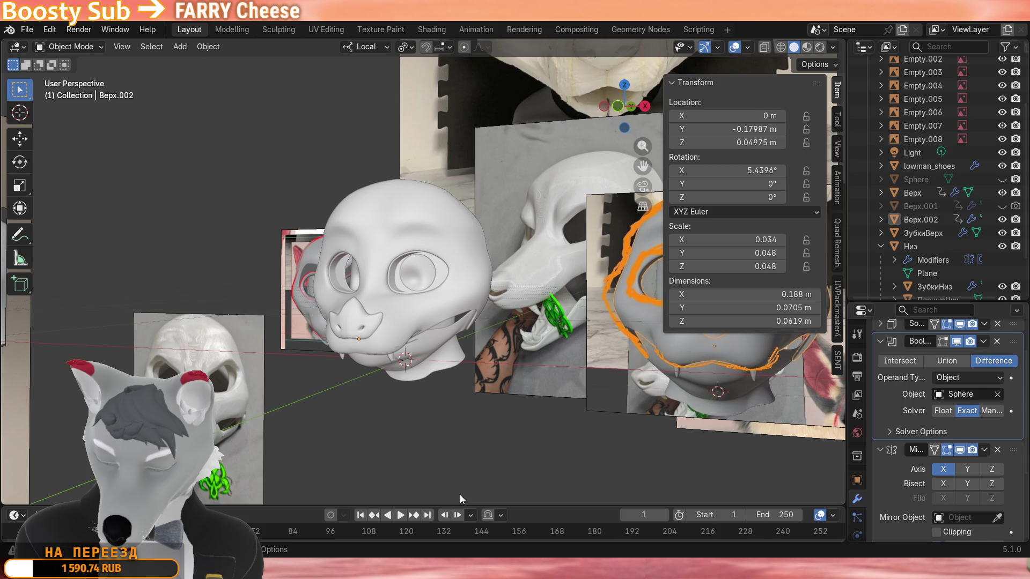
scroll(456, 494, "up", 8)
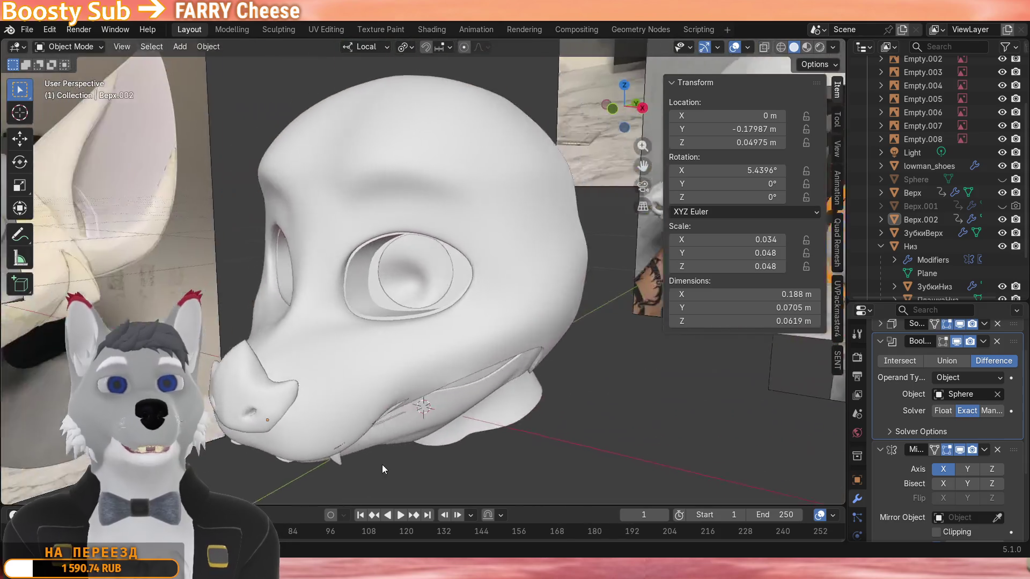
mouse_move(383, 469)
middle_mouse_down()
mouse_move(337, 474)
mouse_move(335, 488)
mouse_move(384, 461)
mouse_move(422, 421)
mouse_move(377, 392)
mouse_move(317, 410)
mouse_move(433, 389)
mouse_move(488, 397)
mouse_move(475, 399)
middle_mouse_up()
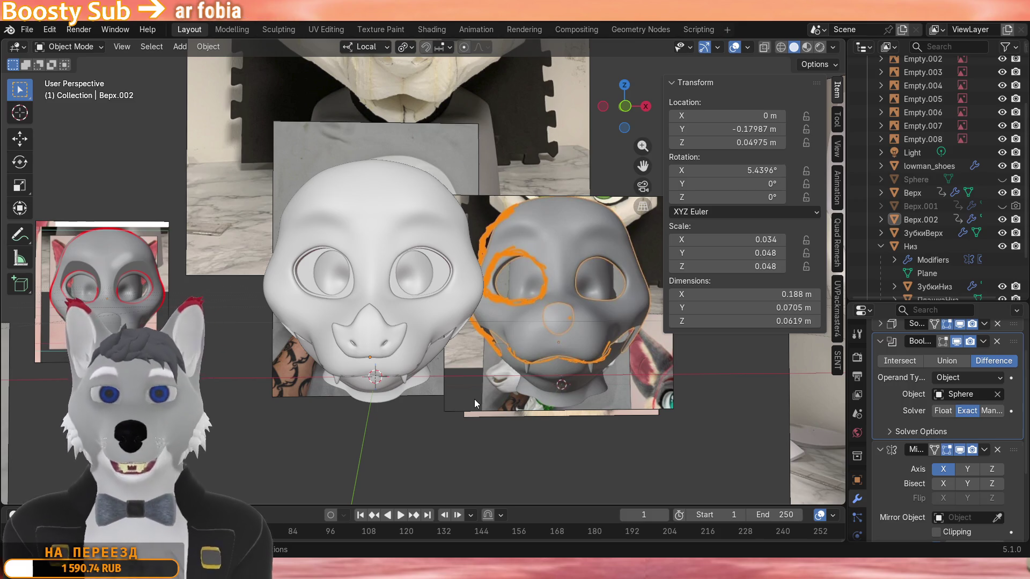
scroll(474, 388, "up", 5)
mouse_move(436, 304)
middle_mouse_down()
mouse_move(430, 314)
mouse_move(512, 289)
mouse_move(498, 304)
middle_mouse_up()
left_click(498, 303)
scroll(483, 311, "down", 4)
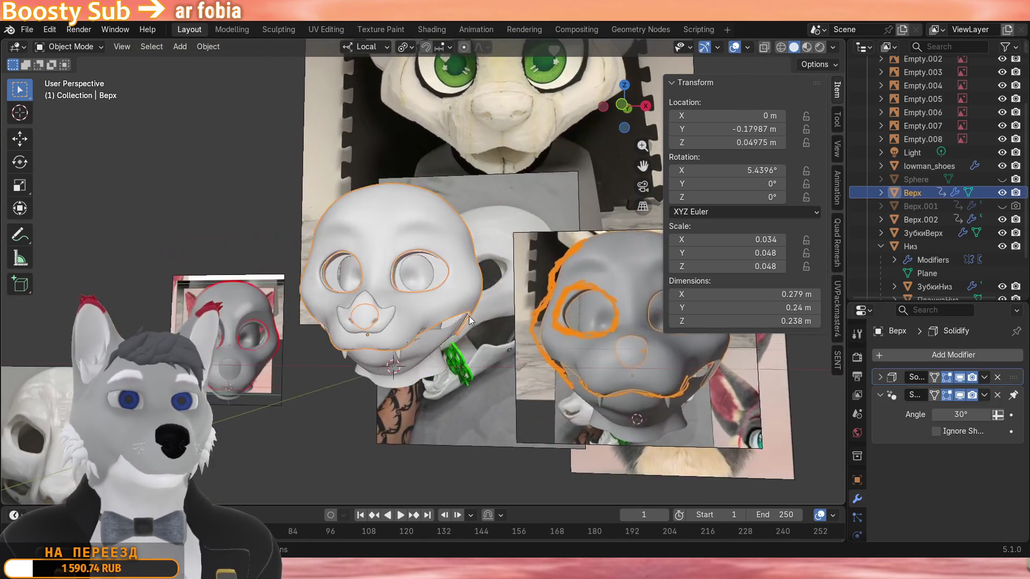
scroll(469, 330, "up", 2)
scroll(465, 324, "up", 3)
mouse_move(465, 324)
middle_mouse_down()
mouse_move(401, 355)
mouse_move(499, 351)
mouse_move(417, 364)
mouse_move(284, 362)
mouse_move(346, 350)
mouse_move(368, 363)
mouse_move(503, 356)
mouse_move(292, 370)
middle_mouse_up()
scroll(423, 348, "up", 2)
scroll(423, 351, "down", 3)
scroll(485, 353, "down", 2)
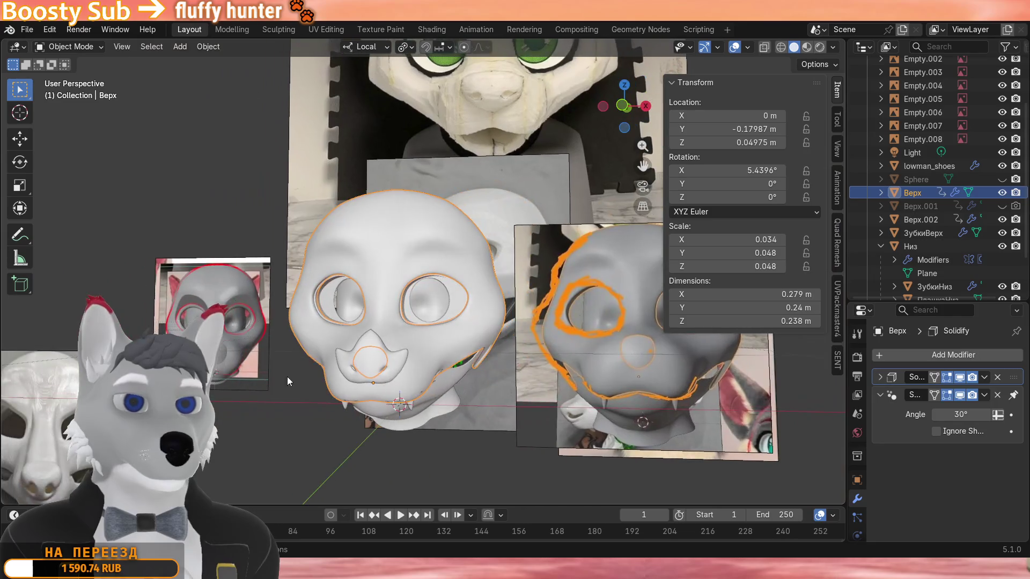
left_click(295, 426)
scroll(295, 427, "up", 2)
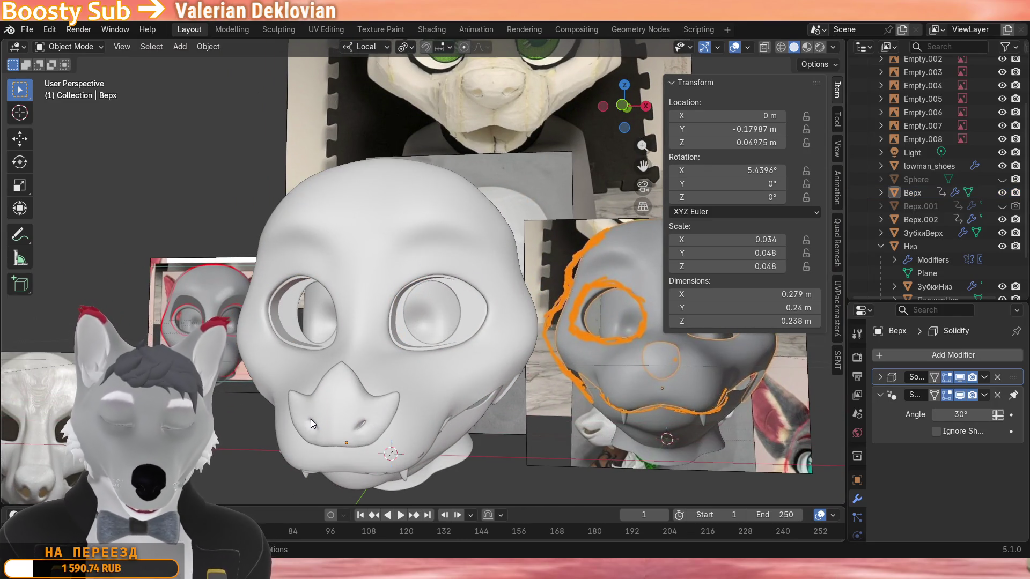
mouse_move(301, 413)
middle_mouse_down()
mouse_move(321, 411)
mouse_move(247, 420)
mouse_move(417, 425)
mouse_move(313, 414)
mouse_move(316, 404)
mouse_move(291, 424)
mouse_move(391, 428)
mouse_move(319, 412)
mouse_move(324, 423)
mouse_move(295, 429)
middle_mouse_up()
key("Home")
key("KP_Divide")
mouse_move(454, 229)
middle_mouse_down()
mouse_move(563, 232)
mouse_move(476, 228)
middle_mouse_up()
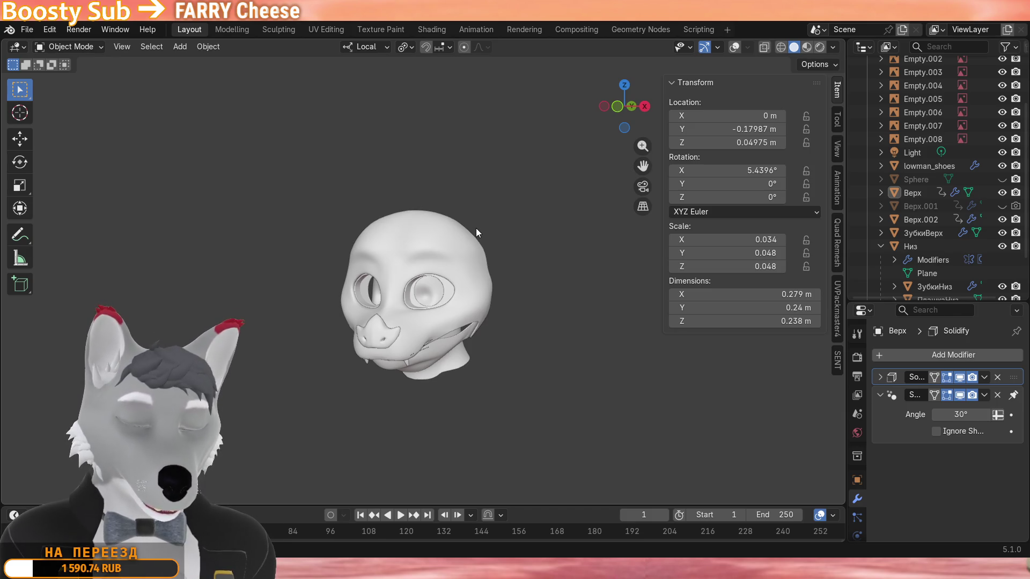
middle_click_drag(475, 227, 487, 220)
scroll(487, 221, "up", 3)
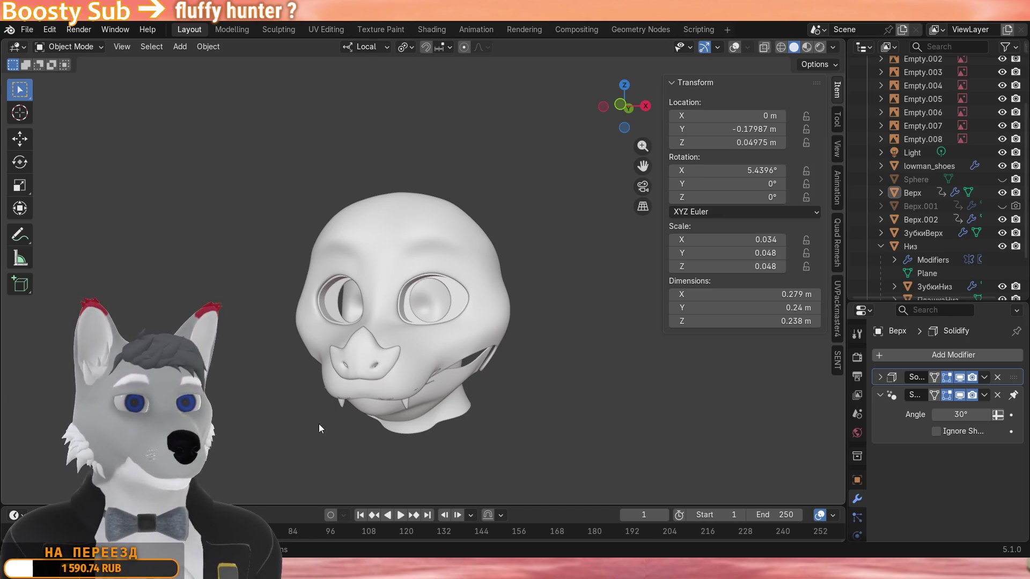
scroll(374, 387, "up", 4)
mouse_move(375, 388)
middle_mouse_down()
mouse_move(438, 385)
mouse_move(382, 407)
mouse_move(298, 384)
mouse_move(382, 397)
mouse_move(430, 390)
mouse_move(367, 398)
middle_mouse_up()
scroll(291, 393, "down", 2)
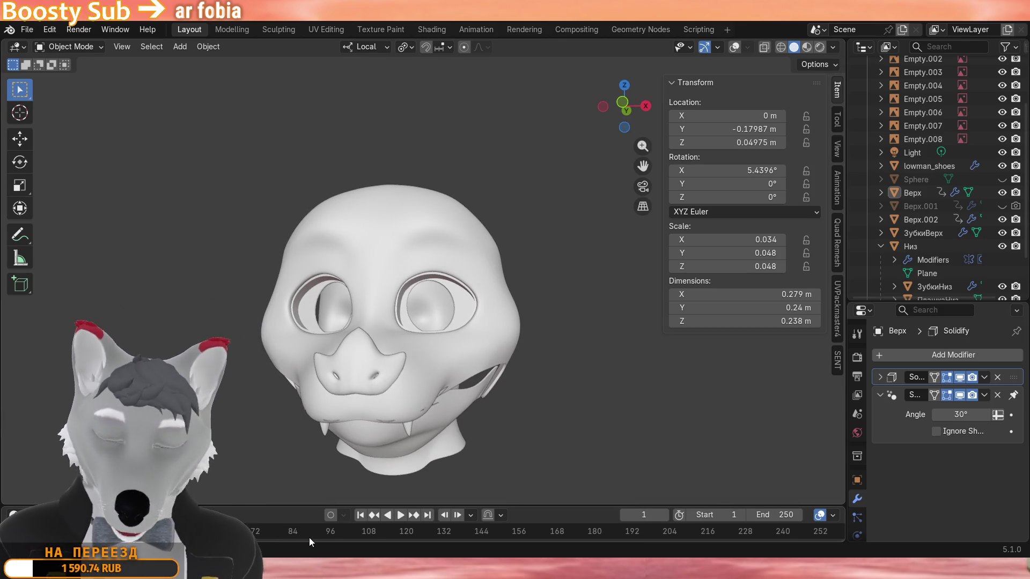
scroll(301, 467, "up", 5)
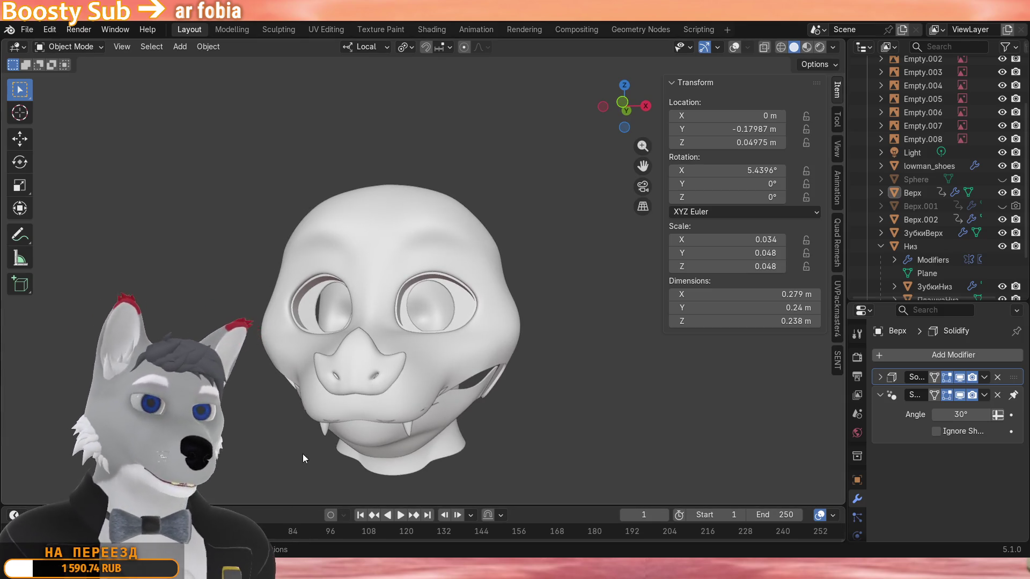
mouse_move(379, 426)
middle_mouse_down()
mouse_move(434, 431)
mouse_move(302, 428)
mouse_move(369, 407)
mouse_move(239, 420)
mouse_move(678, 409)
mouse_move(660, 349)
mouse_move(561, 352)
mouse_move(544, 381)
mouse_move(501, 395)
mouse_move(552, 411)
mouse_move(448, 416)
mouse_move(478, 423)
middle_mouse_up()
scroll(302, 428, "down", 2)
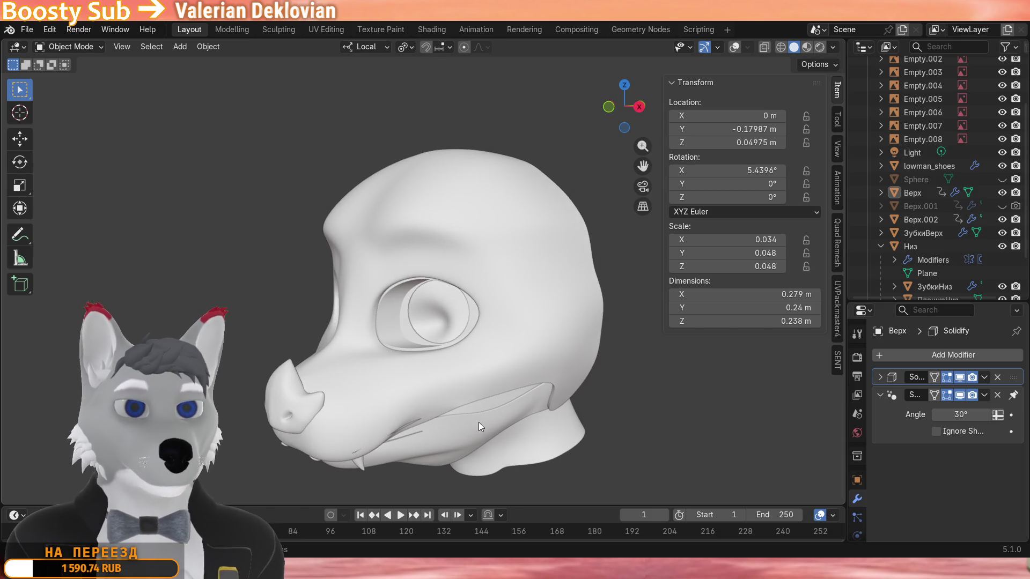
scroll(478, 423, "down", 3)
middle_click_drag(429, 327, 503, 252)
left_click(734, 47)
mouse_move(408, 155)
middle_mouse_down()
mouse_move(549, 175)
mouse_move(494, 169)
mouse_move(469, 178)
mouse_move(427, 224)
mouse_move(379, 207)
mouse_move(359, 184)
mouse_move(362, 174)
mouse_move(466, 183)
middle_mouse_up()
scroll(365, 199, "up", 5)
scroll(457, 195, "down", 5)
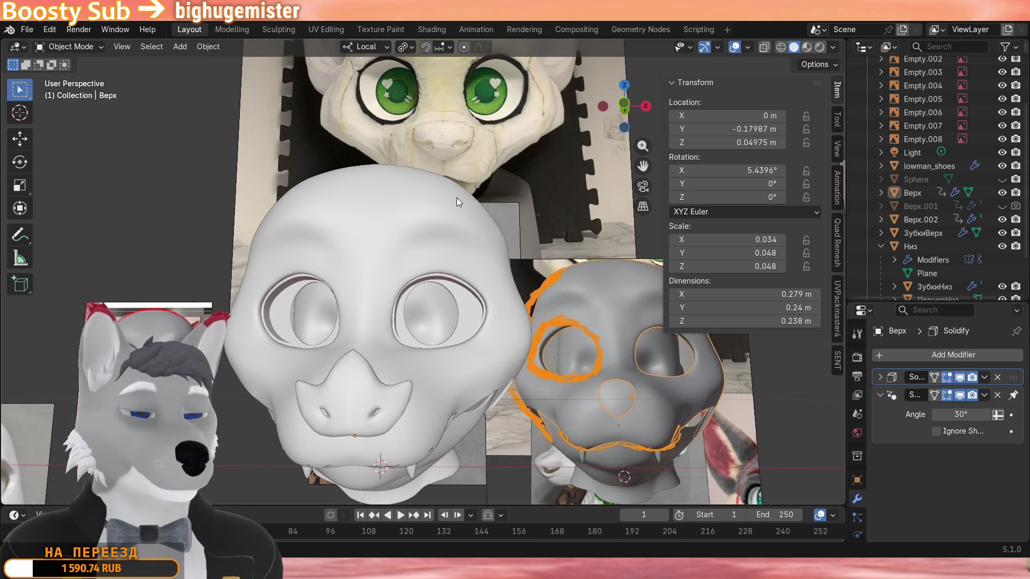
scroll(457, 199, "down", 3)
mouse_move(456, 198)
middle_mouse_down()
mouse_move(442, 227)
mouse_move(463, 209)
middle_mouse_up()
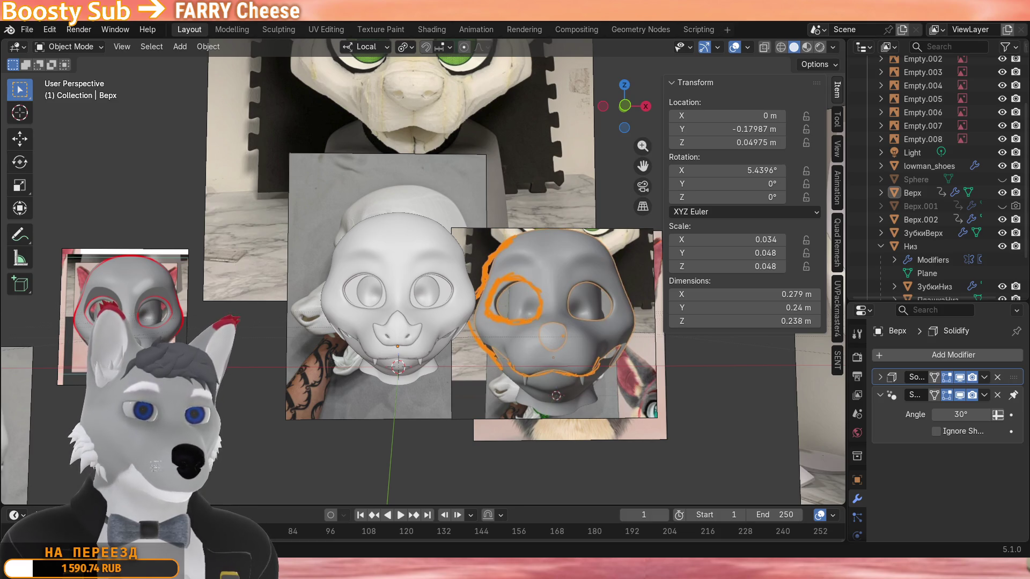
scroll(395, 411, "up", 2)
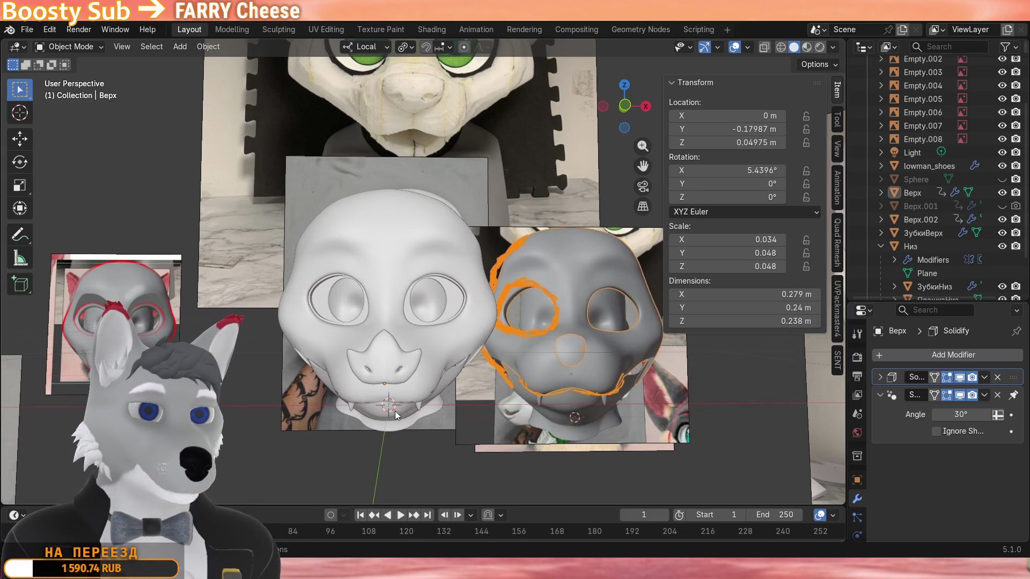
mouse_move(395, 411)
middle_mouse_down()
mouse_move(406, 415)
mouse_move(403, 406)
middle_mouse_up()
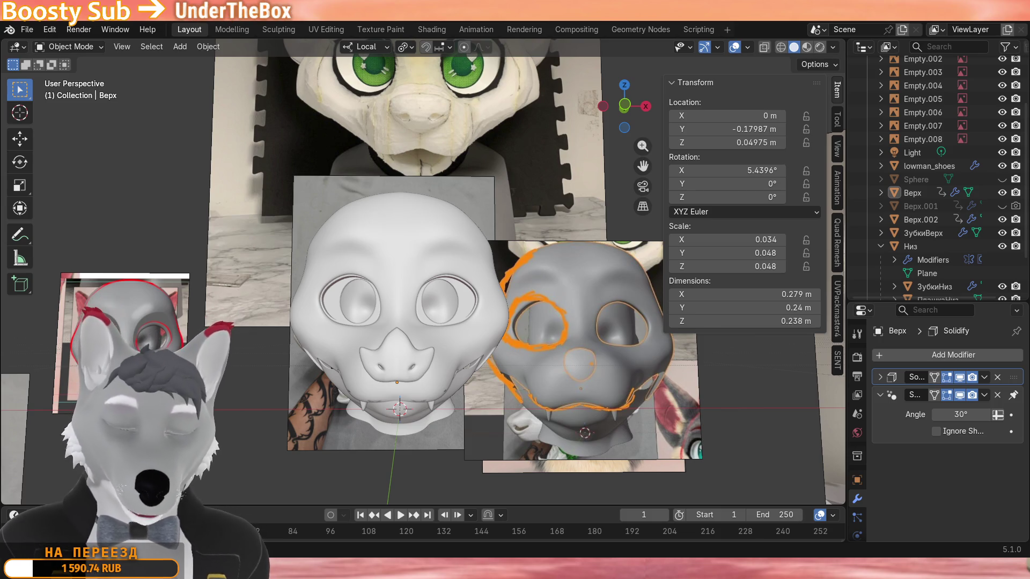
mouse_move(443, 463)
middle_mouse_down()
mouse_move(345, 443)
mouse_move(533, 428)
mouse_move(452, 434)
mouse_move(410, 477)
middle_mouse_up()
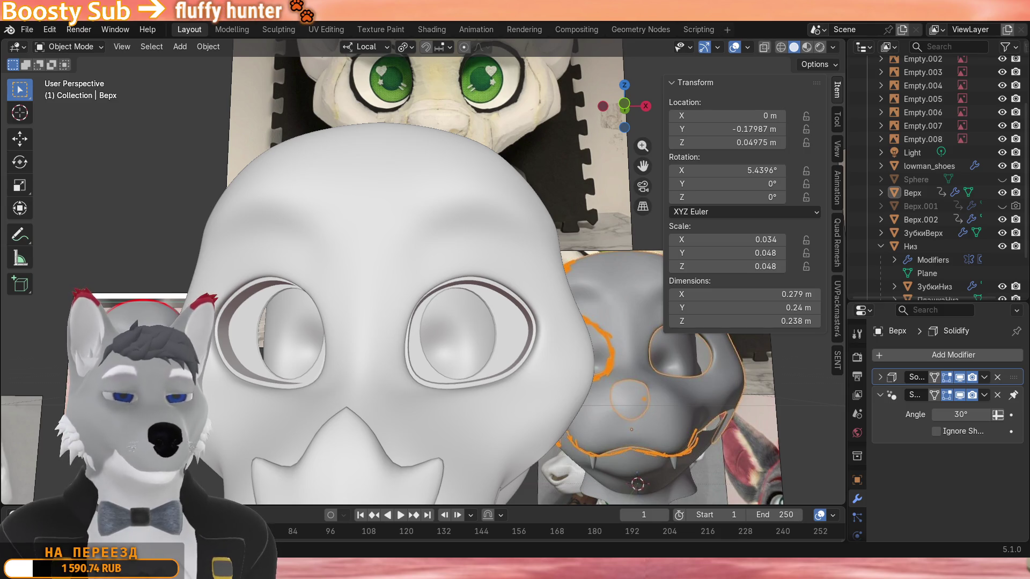
mouse_move(456, 404)
middle_mouse_down()
mouse_move(407, 396)
mouse_move(448, 413)
mouse_move(390, 375)
mouse_move(408, 333)
mouse_move(418, 343)
middle_mouse_up()
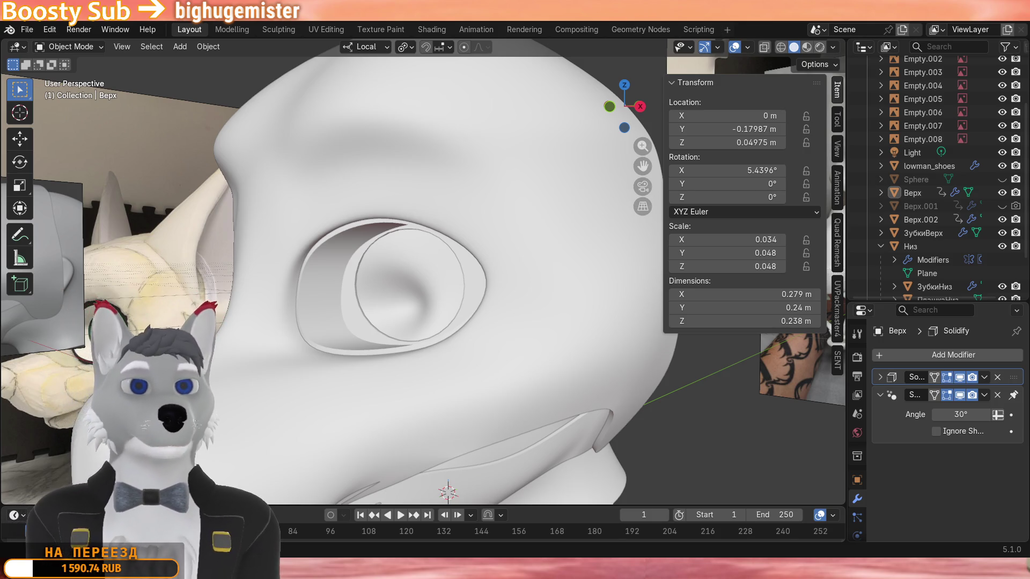
scroll(404, 344, "down", 5)
mouse_move(405, 344)
middle_mouse_down()
mouse_move(478, 375)
mouse_move(510, 371)
middle_mouse_up()
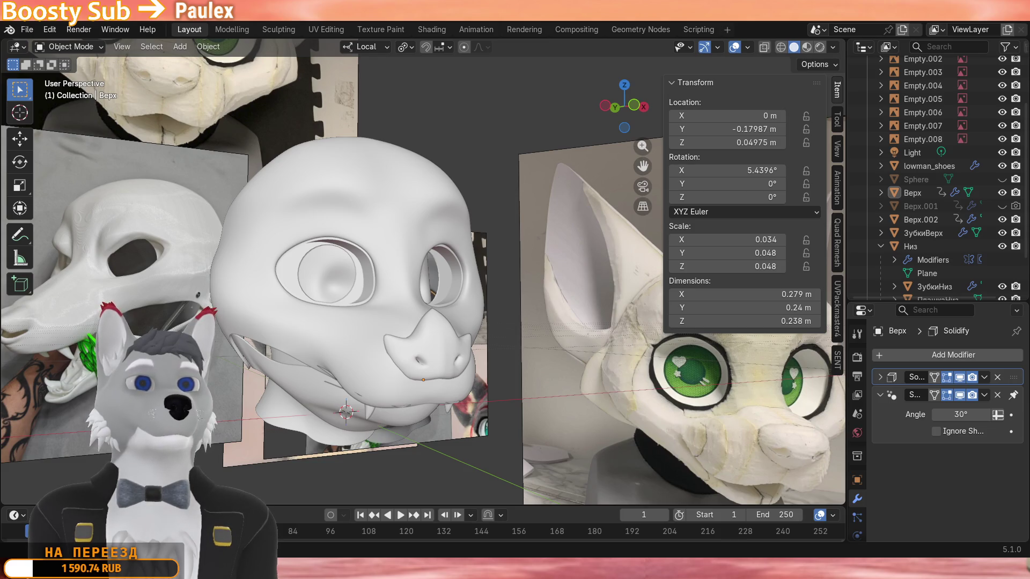
mouse_move(509, 376)
middle_mouse_down()
mouse_move(445, 381)
mouse_move(388, 419)
mouse_move(319, 390)
mouse_move(285, 454)
mouse_move(315, 408)
mouse_move(259, 449)
mouse_move(385, 394)
mouse_move(410, 404)
mouse_move(469, 346)
mouse_move(476, 381)
mouse_move(438, 390)
mouse_move(448, 432)
mouse_move(568, 426)
mouse_move(585, 399)
mouse_move(558, 382)
mouse_move(435, 382)
mouse_move(390, 436)
middle_mouse_up()
scroll(320, 389, "up", 10)
scroll(469, 346, "down", 5)
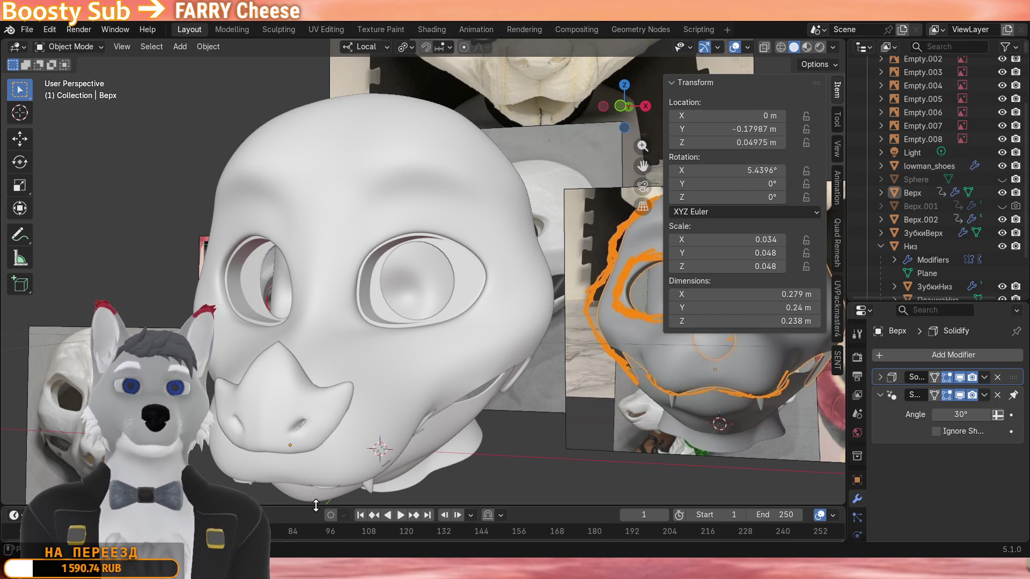
scroll(384, 356, "up", 2)
mouse_move(384, 352)
middle_mouse_down()
mouse_move(408, 344)
mouse_move(399, 362)
middle_mouse_up()
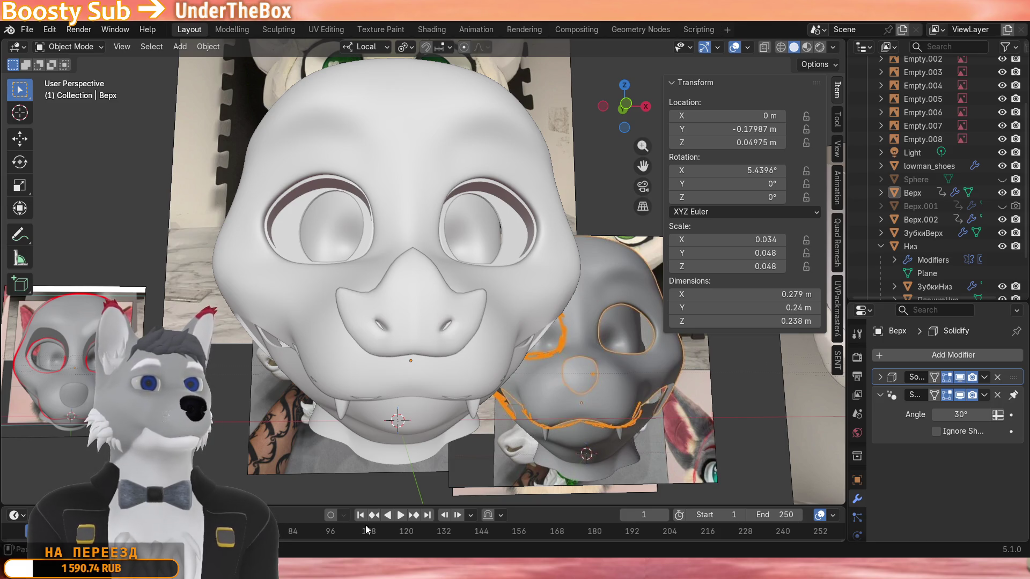
scroll(464, 359, "up", 5)
mouse_move(464, 359)
middle_mouse_down()
mouse_move(420, 401)
mouse_move(398, 353)
mouse_move(395, 363)
mouse_move(431, 345)
middle_mouse_up()
left_click(437, 294)
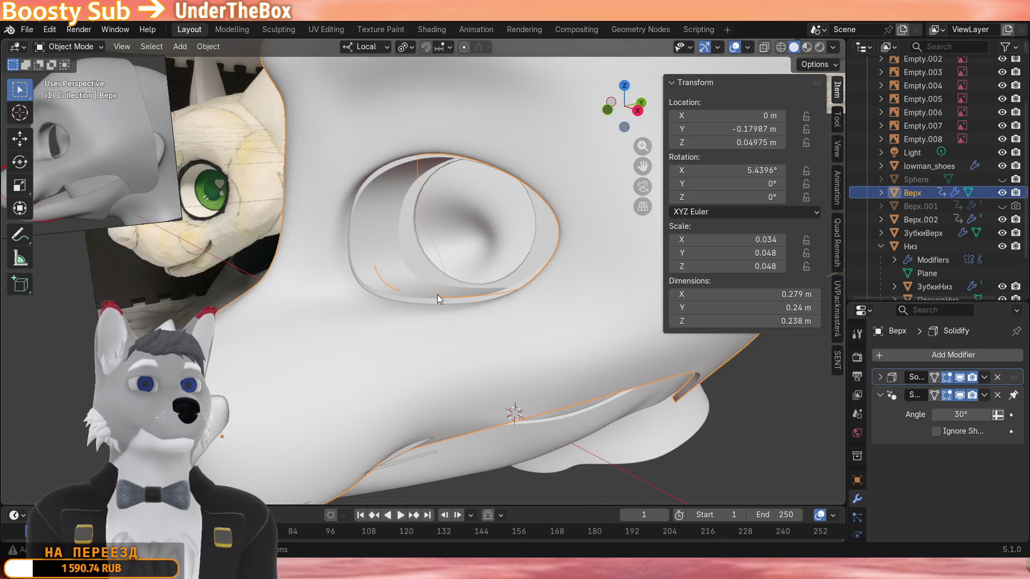
key("KP_Divide")
Inspect the isolated Верх.002 rings from behind and low angles, then return to the full scene.
middle_click_drag(439, 298, 278, 289)
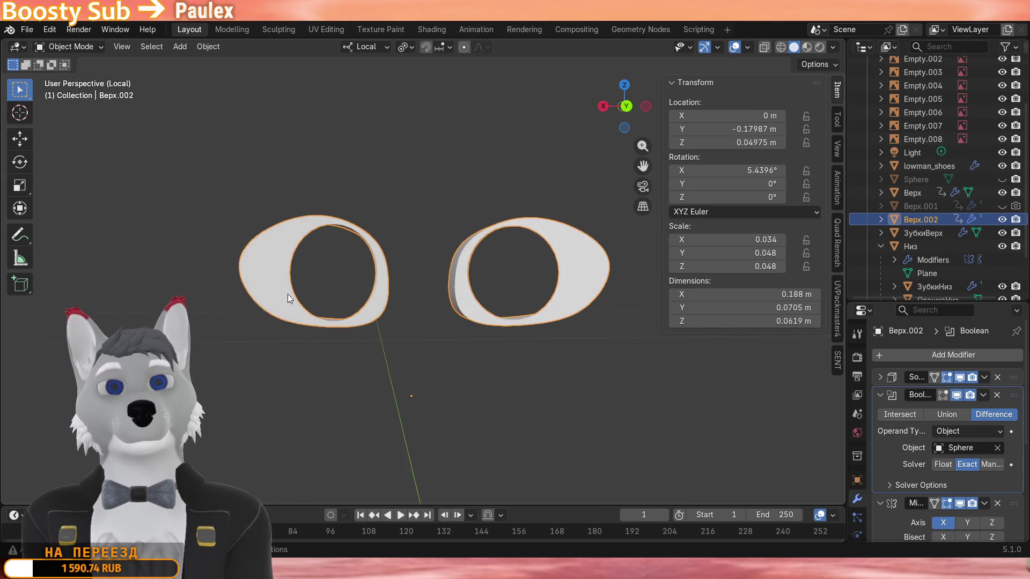
scroll(249, 316, "up", 5)
mouse_move(435, 337)
middle_mouse_down()
mouse_move(420, 451)
mouse_move(394, 388)
mouse_move(417, 440)
mouse_move(463, 338)
mouse_move(498, 295)
mouse_move(468, 333)
mouse_move(485, 298)
mouse_move(454, 372)
mouse_move(397, 440)
middle_mouse_up()
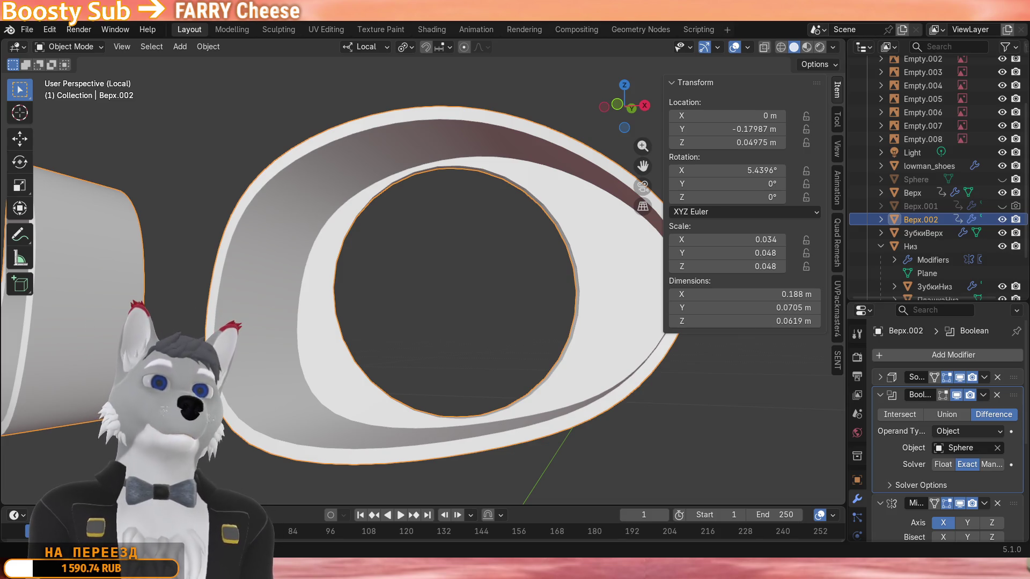
scroll(284, 408, "down", 5)
middle_click_drag(292, 417, 357, 420)
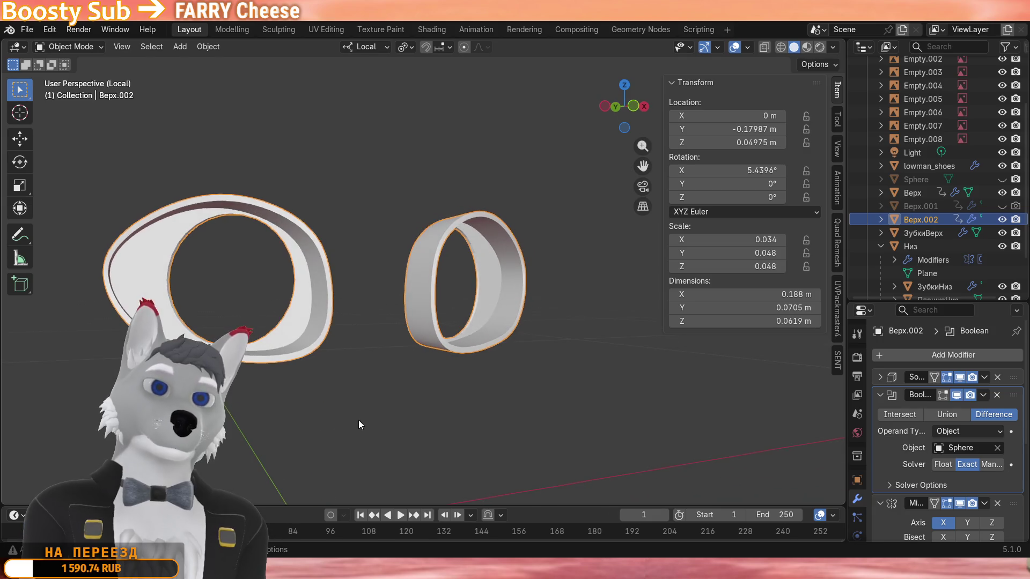
key("KP_Divide")
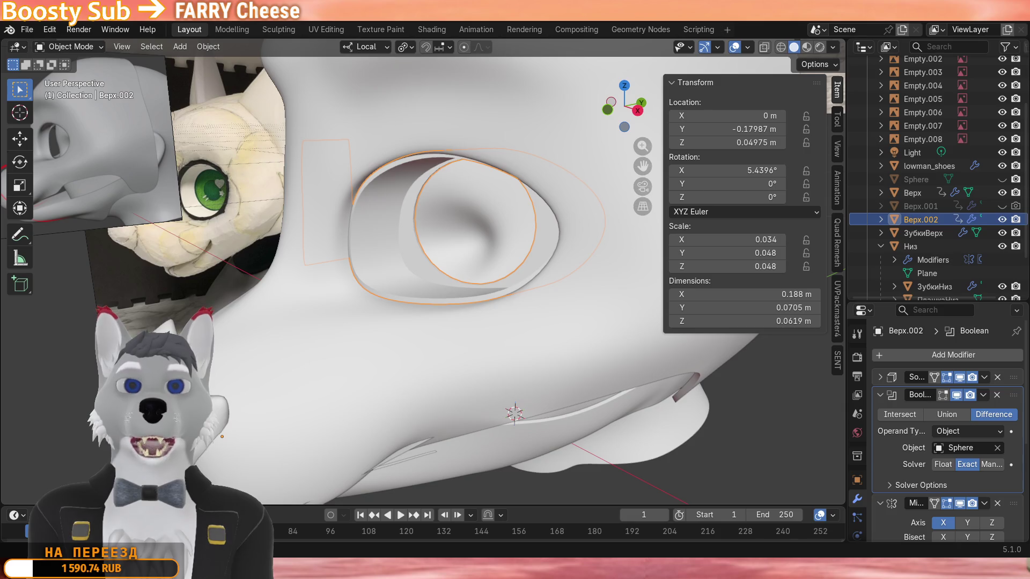
scroll(380, 378, "down", 4)
mouse_move(381, 378)
middle_mouse_down()
mouse_move(510, 307)
mouse_move(474, 370)
mouse_move(391, 375)
mouse_move(511, 379)
mouse_move(214, 387)
mouse_move(361, 373)
mouse_move(383, 340)
mouse_move(417, 355)
mouse_move(436, 386)
mouse_move(607, 382)
mouse_move(402, 398)
mouse_move(108, 395)
mouse_move(543, 405)
mouse_move(356, 418)
middle_mouse_up()
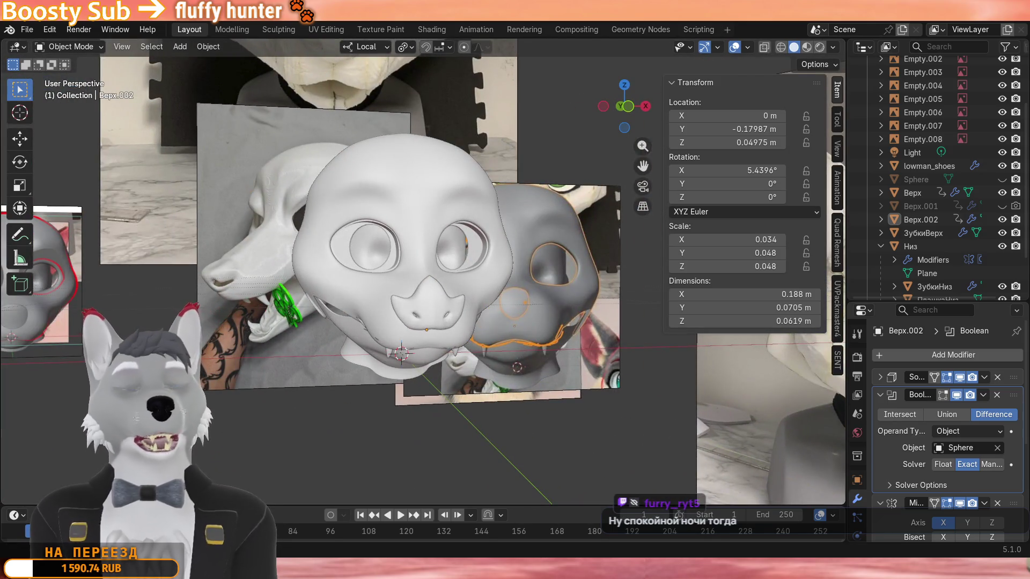